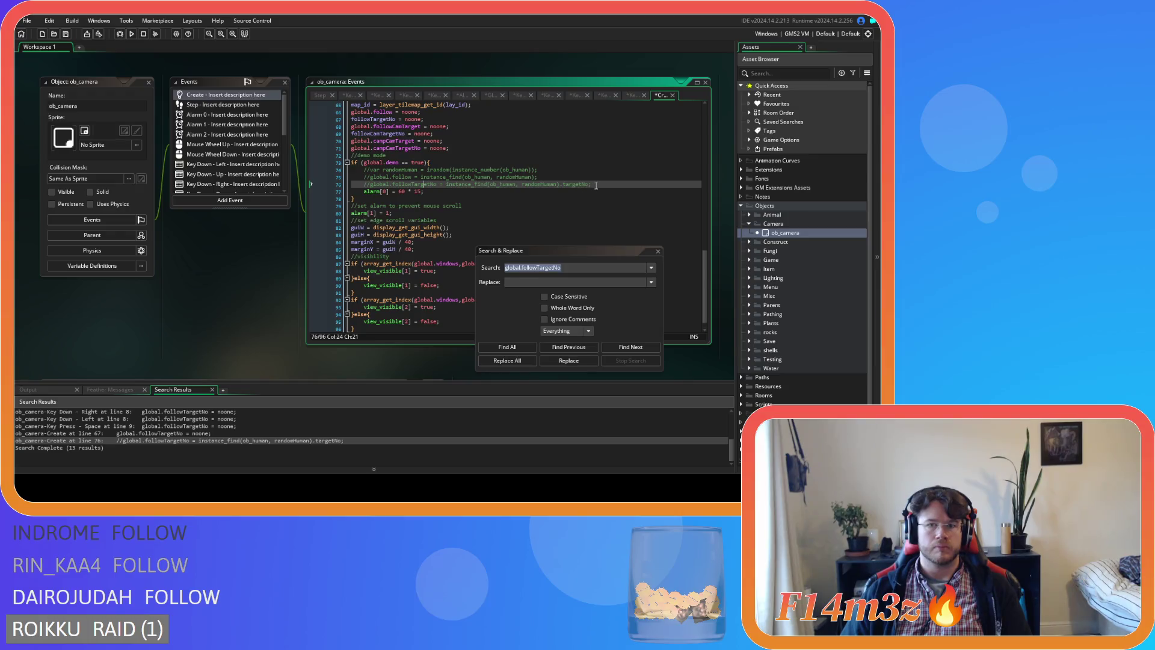
Step: Delete the 'global' prefix from the commented followTargetNo line 76 in ob_camera's Create event and save
left_click_drag(596, 185, 351, 169)
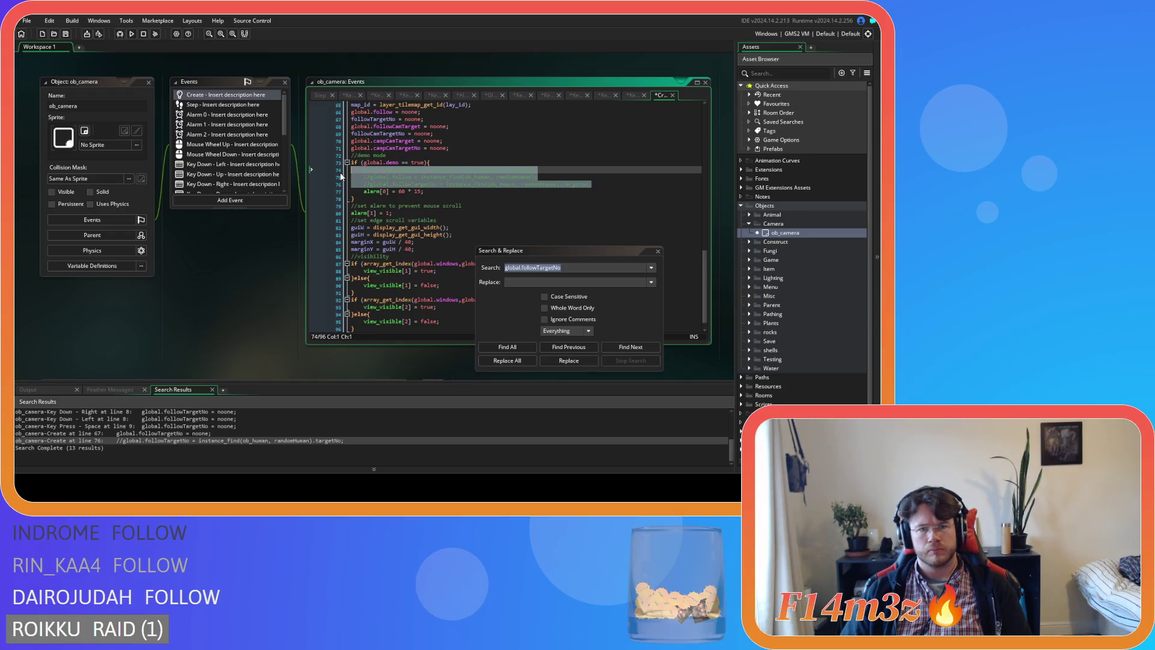
double_click(387, 185)
key("Delete")
key("Delete")
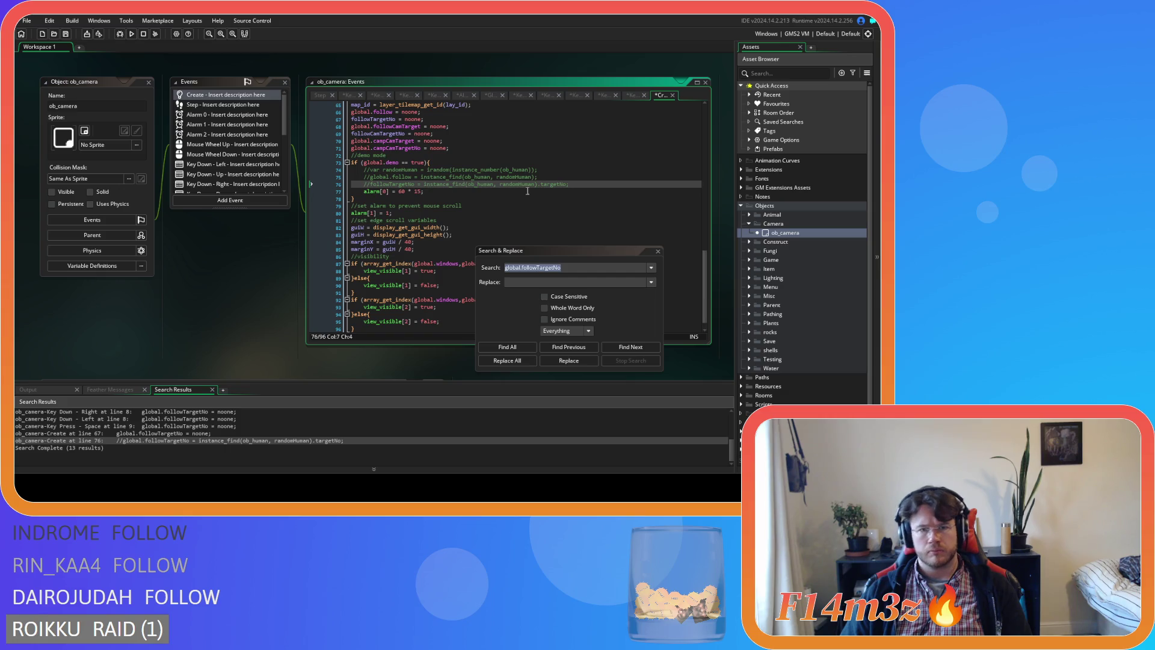
left_click(583, 186)
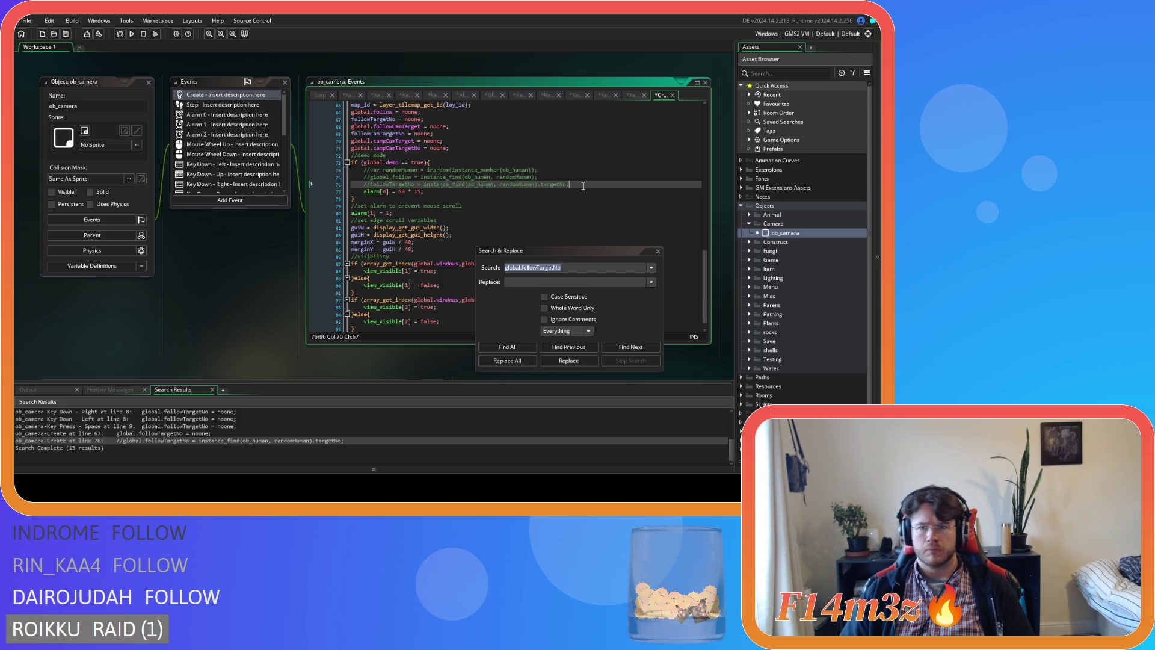
key("ctrl+s")
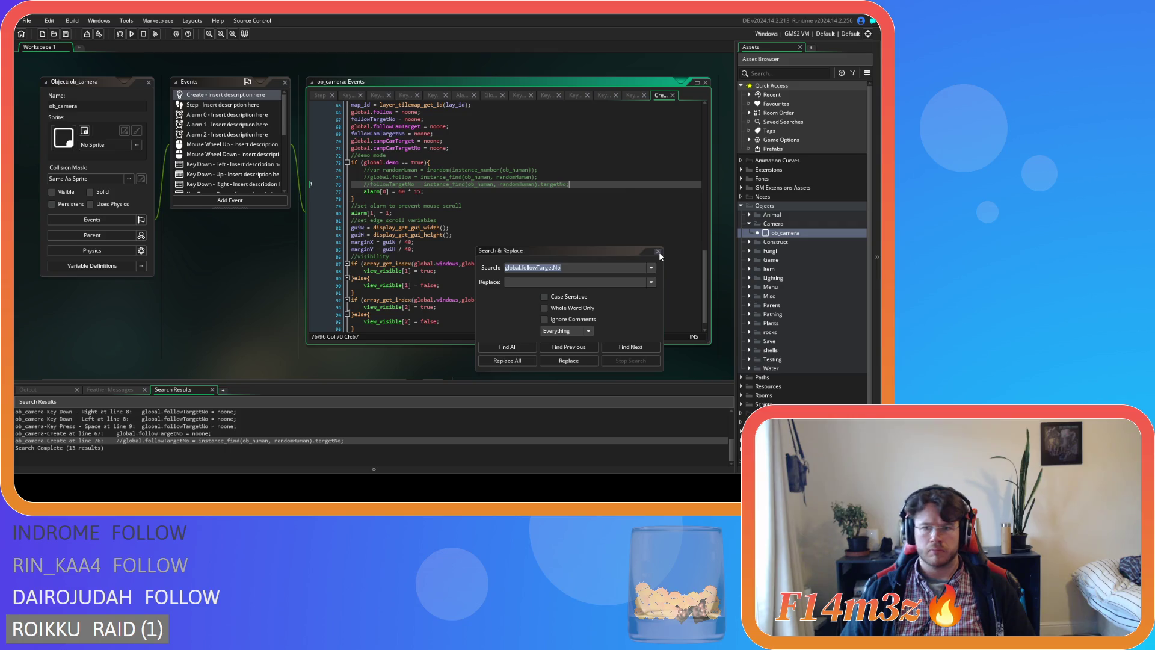
Step: Confirm a project-wide search for 'global.followTargetNo' returns 0 results
left_click(658, 251)
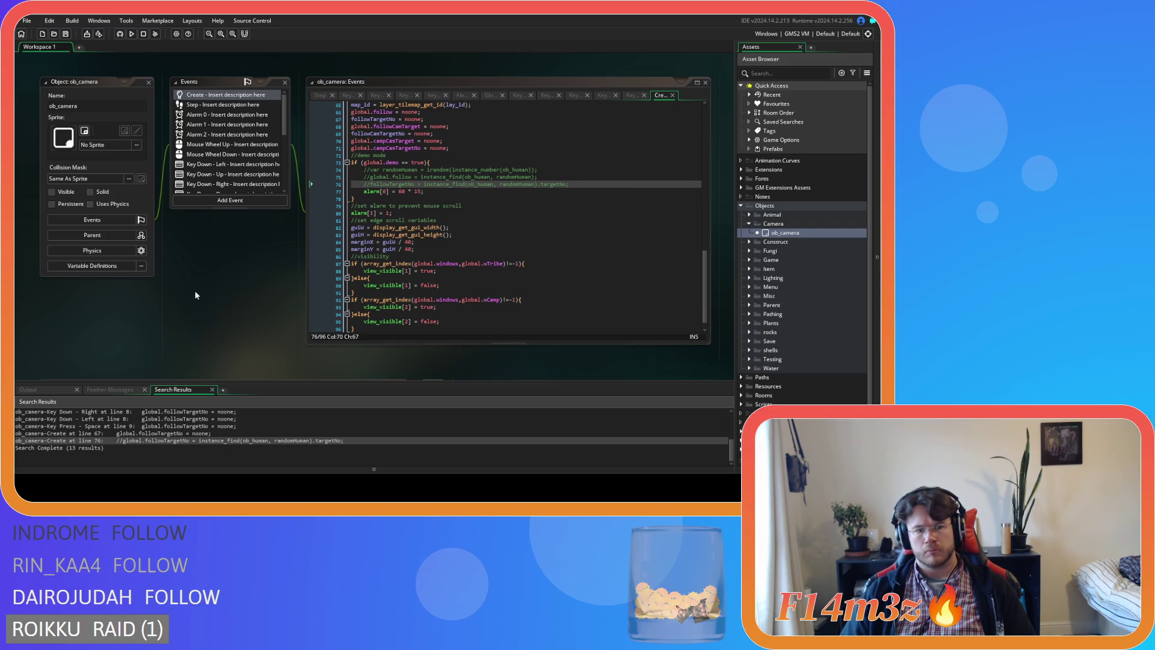
right_click(196, 291)
mouse_move(226, 303)
key("Escape")
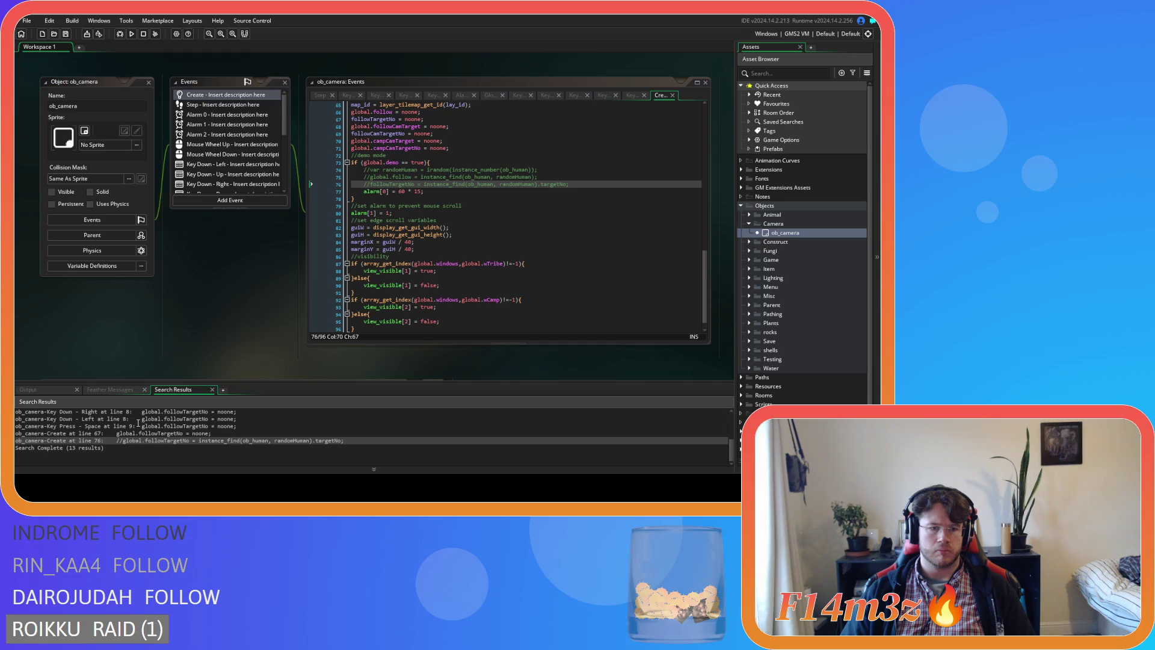
left_click_drag(142, 420, 209, 421)
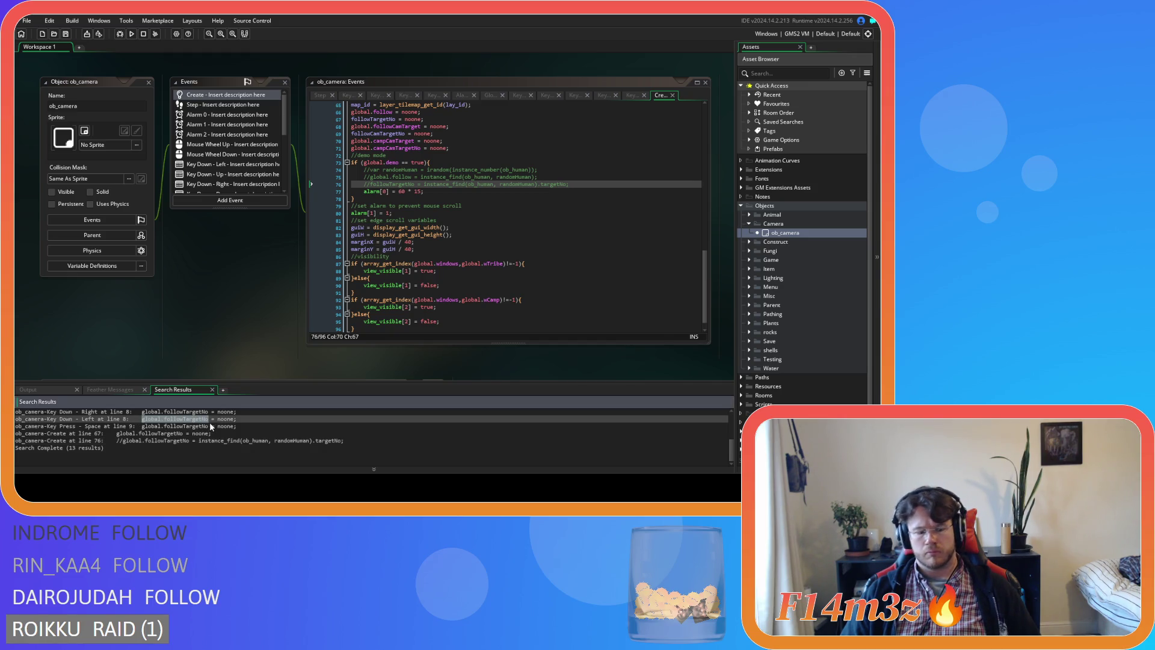
key("ctrl+shift+f")
left_click(507, 347)
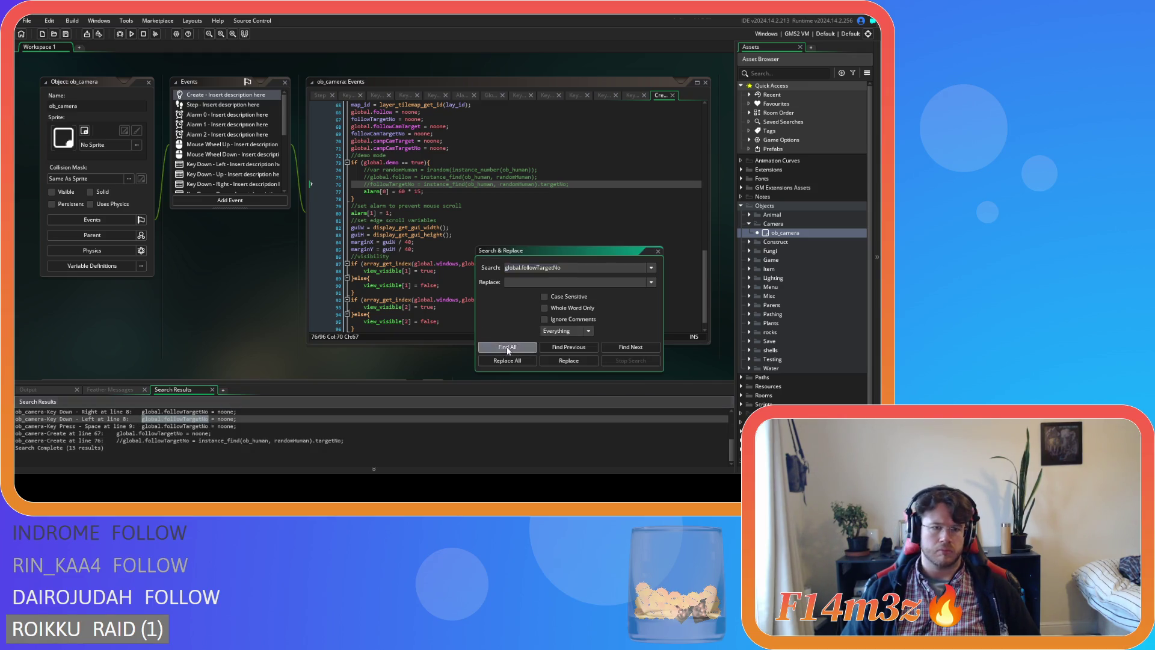
left_click(658, 251)
Step: Close all open editor windows in the workspace
right_click(227, 269)
mouse_move(243, 282)
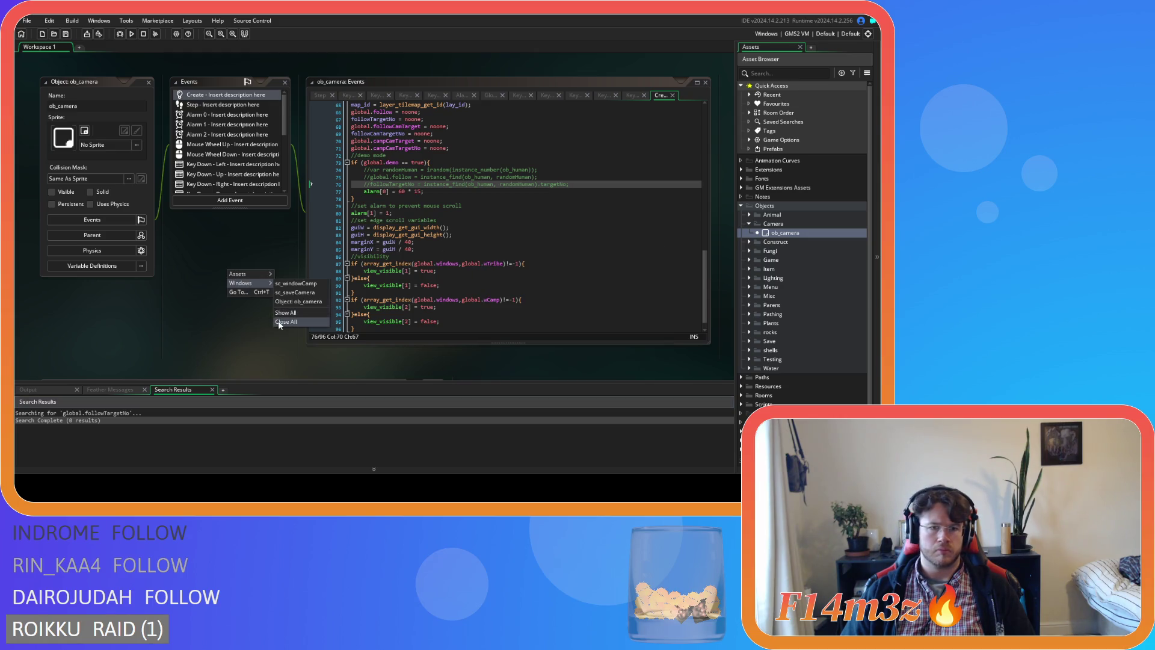
left_click(280, 322)
Step: Collapse the Camera and Objects folders and run the game with F5 until 'Run Program Complete'
left_click(749, 224)
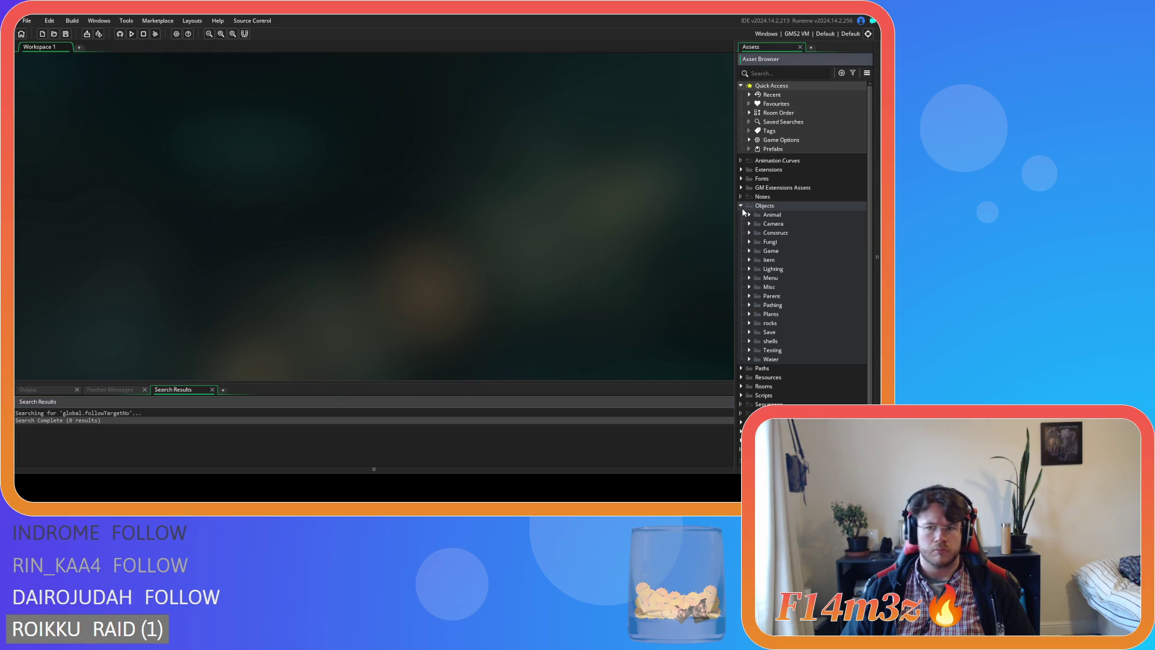
left_click(742, 207)
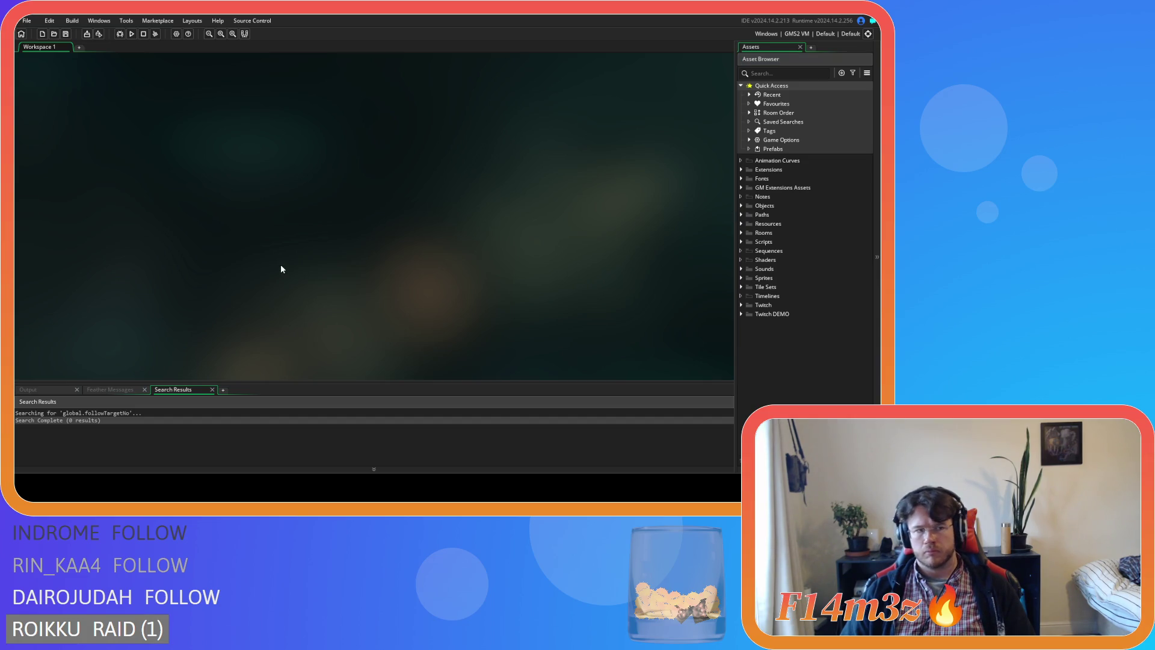
key("F5")
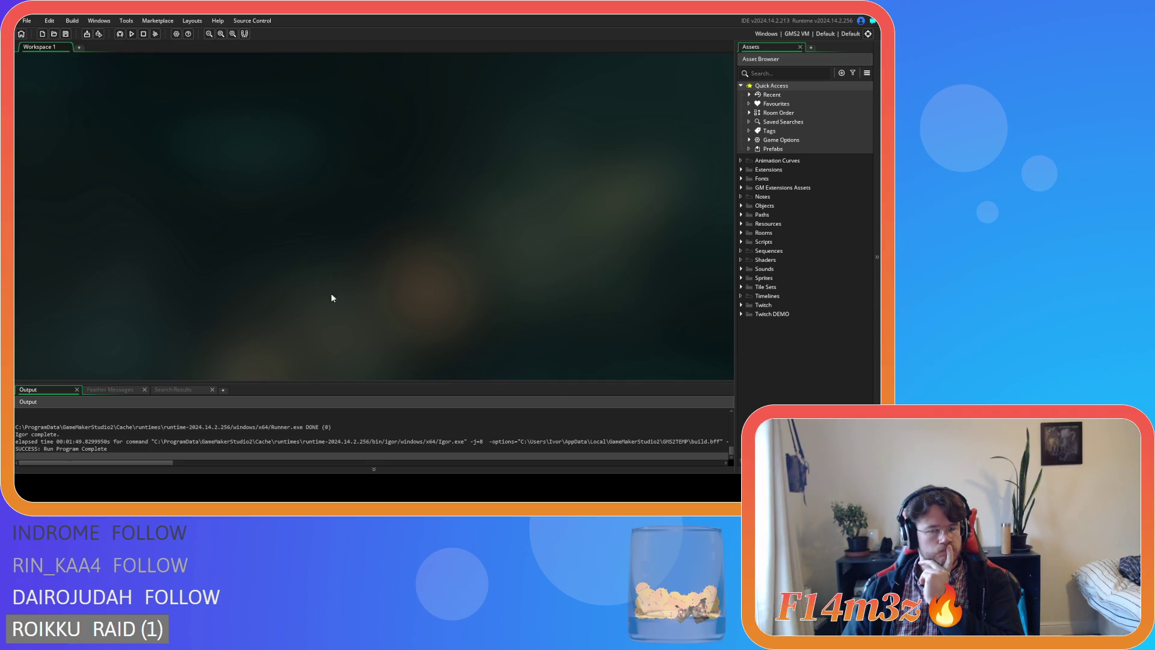
Step: Expand Objects > Animal > Human and open ob_human's Step event code to read through it
left_click(741, 206)
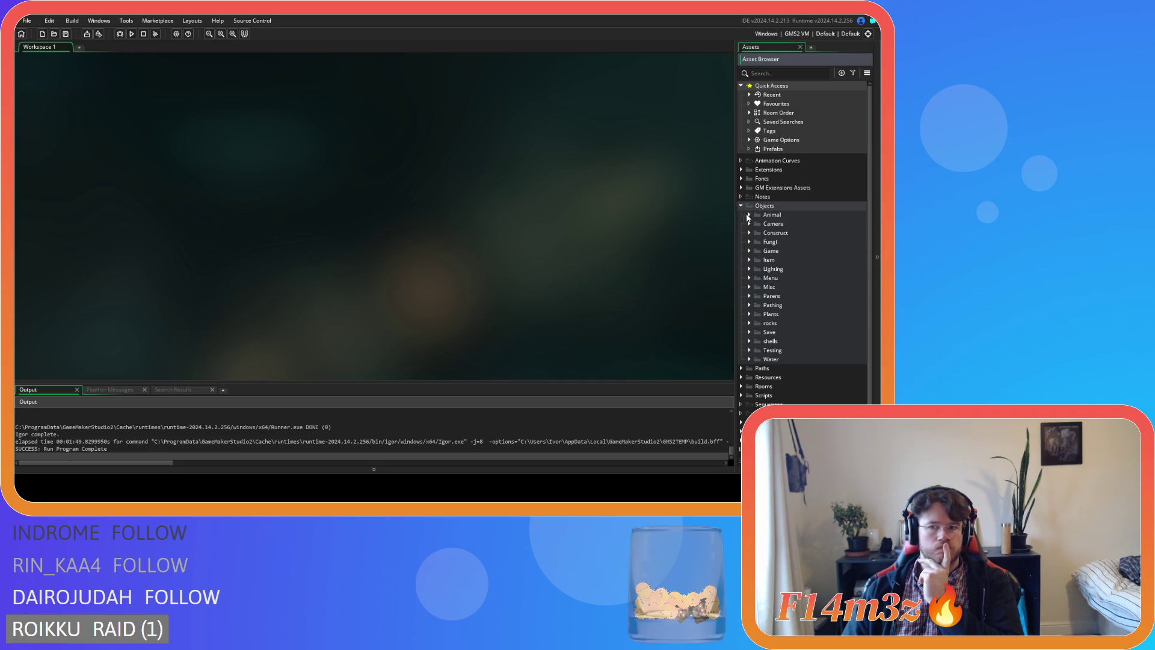
left_click(749, 215)
left_click(757, 223)
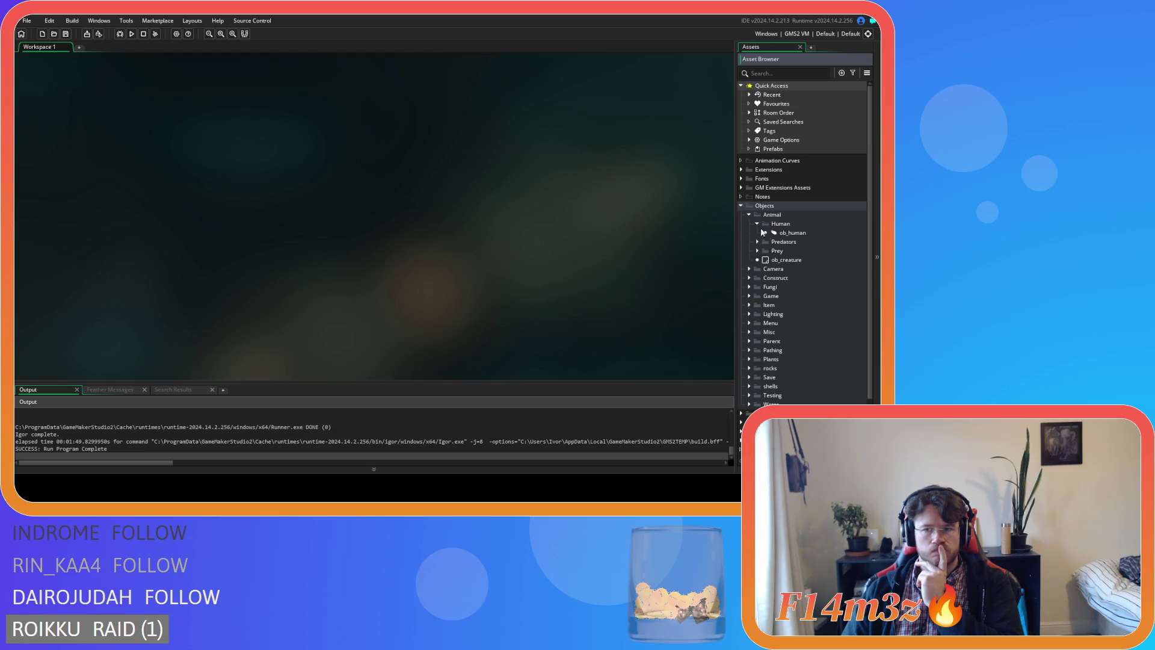
double_click(782, 233)
double_click(226, 149)
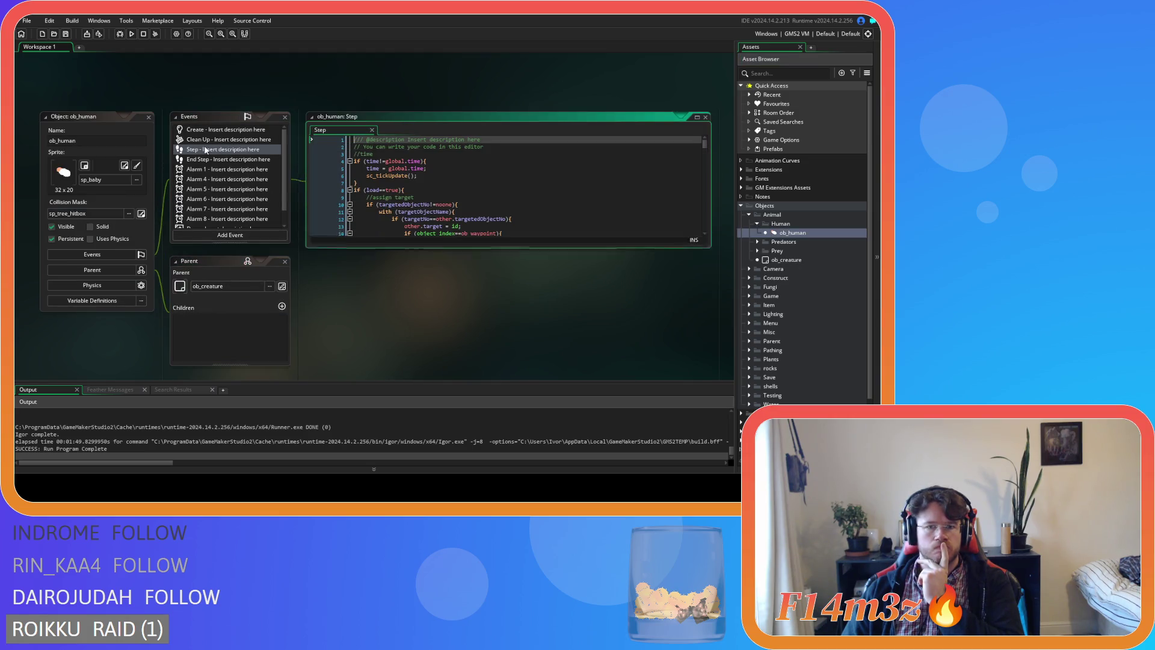
scroll(540, 227, "down", 2)
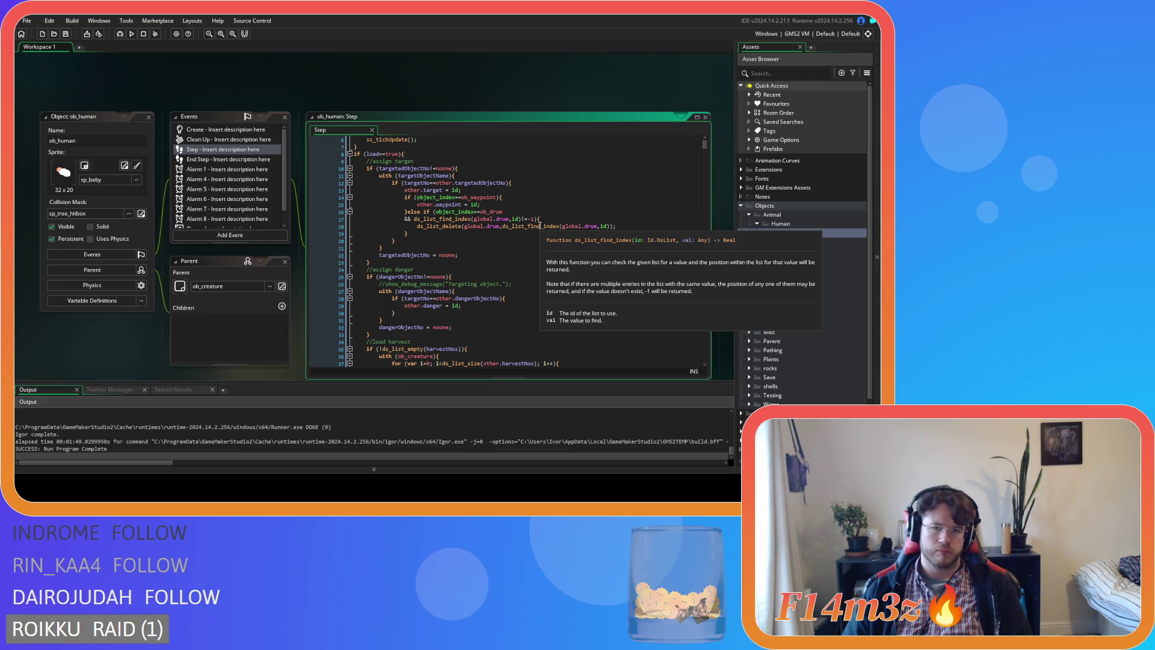
left_click(489, 250)
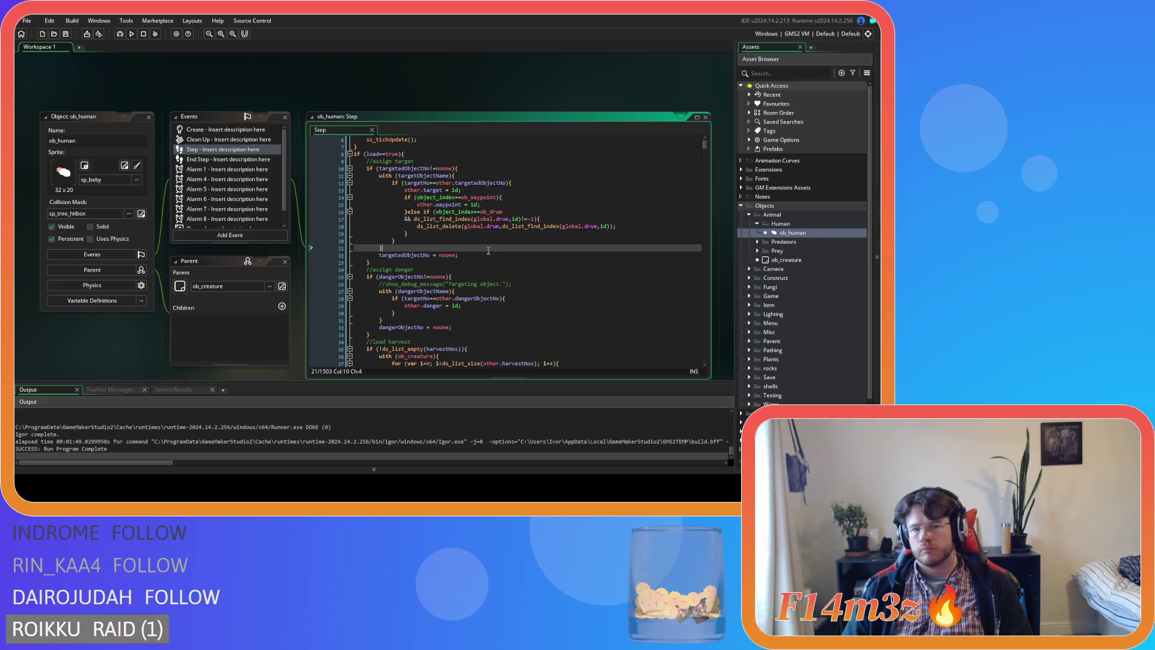
scroll(489, 250, "down", 2)
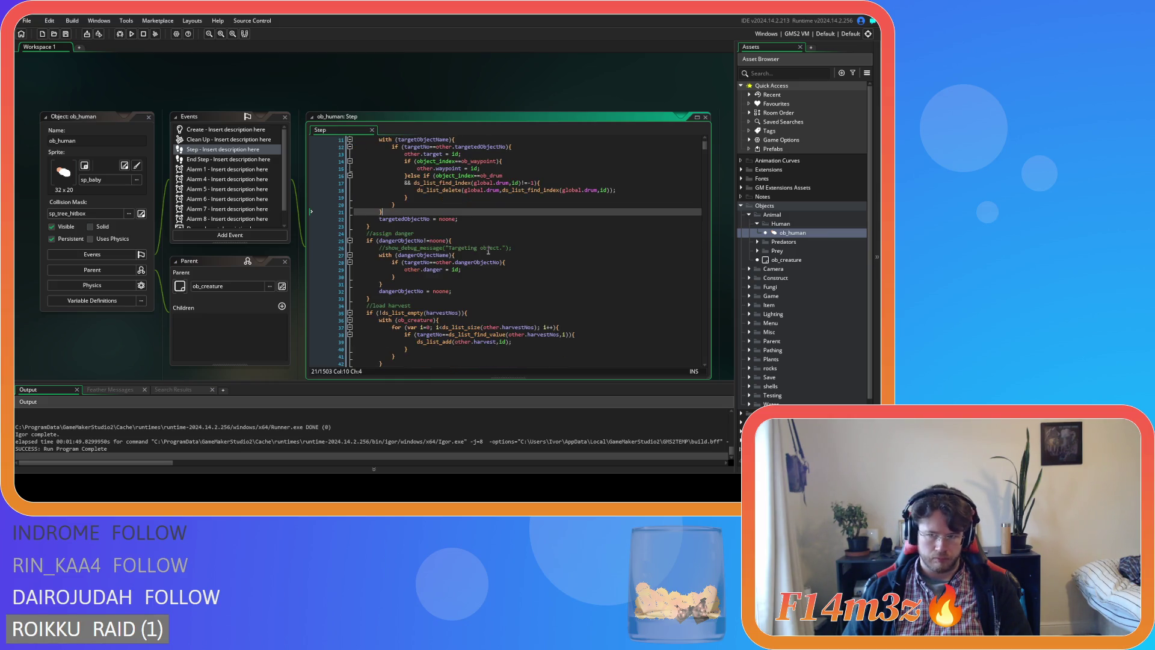
scroll(751, 380, "down", 3)
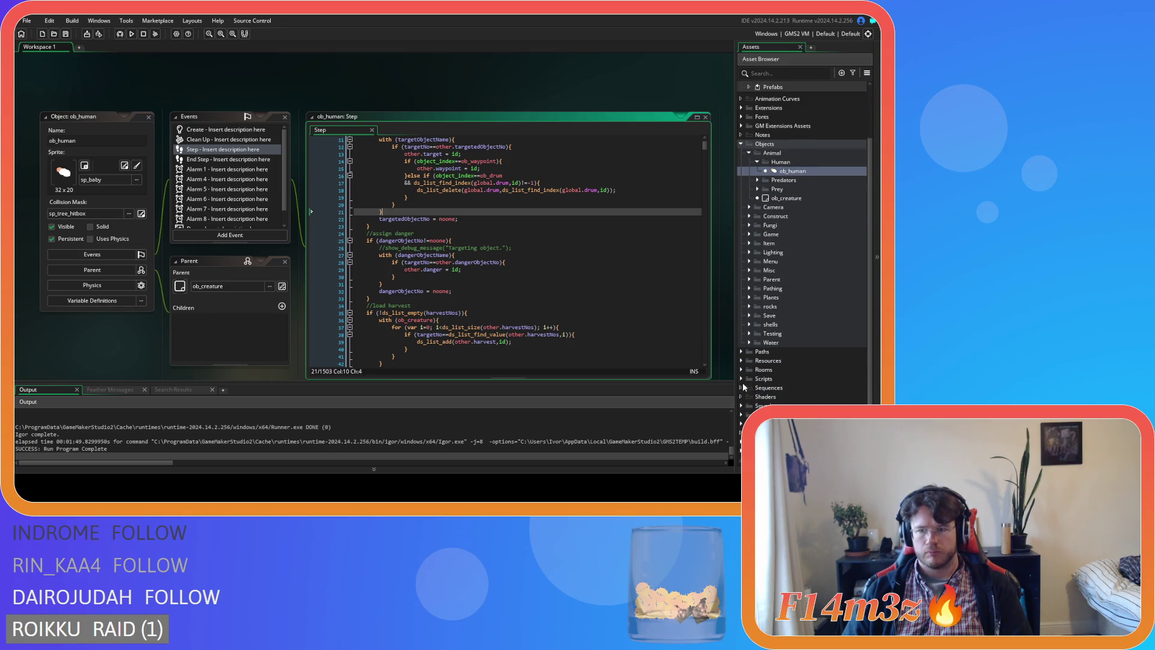
Step: Expand Scripts, browse and collapse the Loading folder, then expand the Save folder
left_click(743, 379)
scroll(743, 382, "down", 5)
scroll(742, 381, "down", 5)
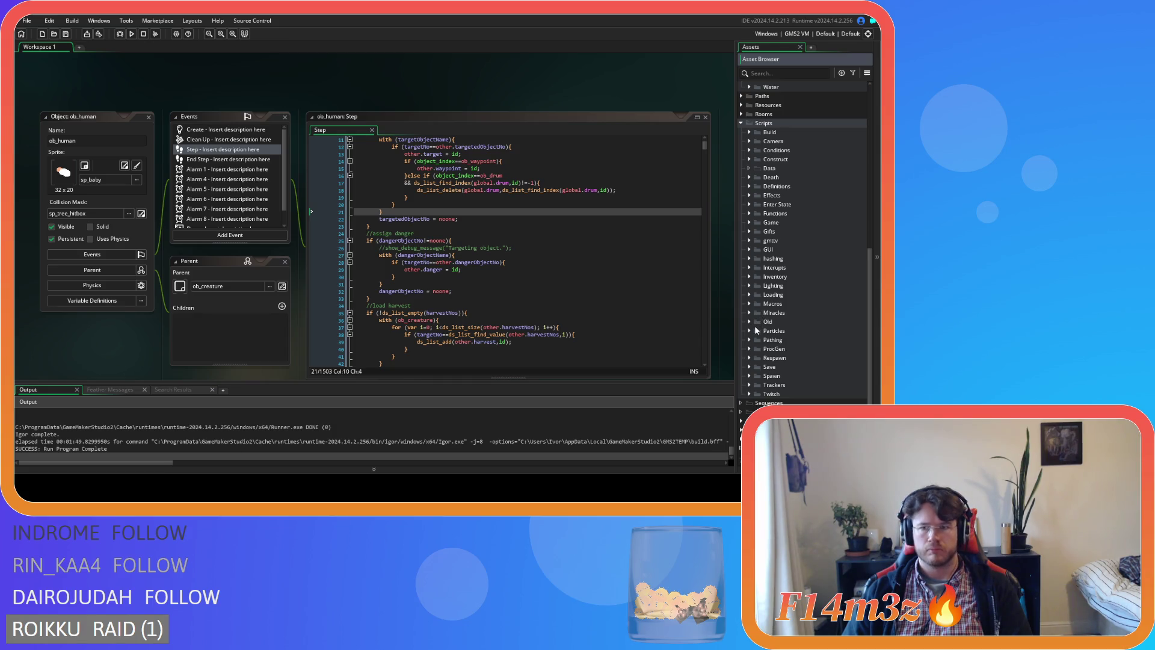
left_click(748, 294)
scroll(748, 298, "down", 6)
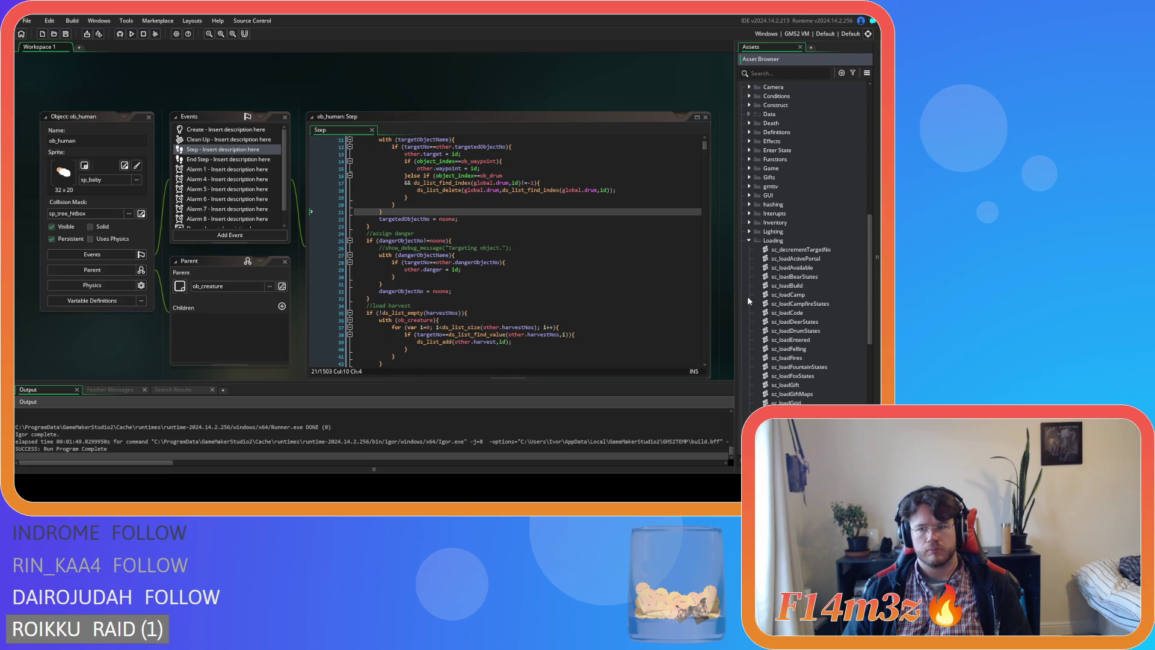
scroll(748, 297, "down", 1)
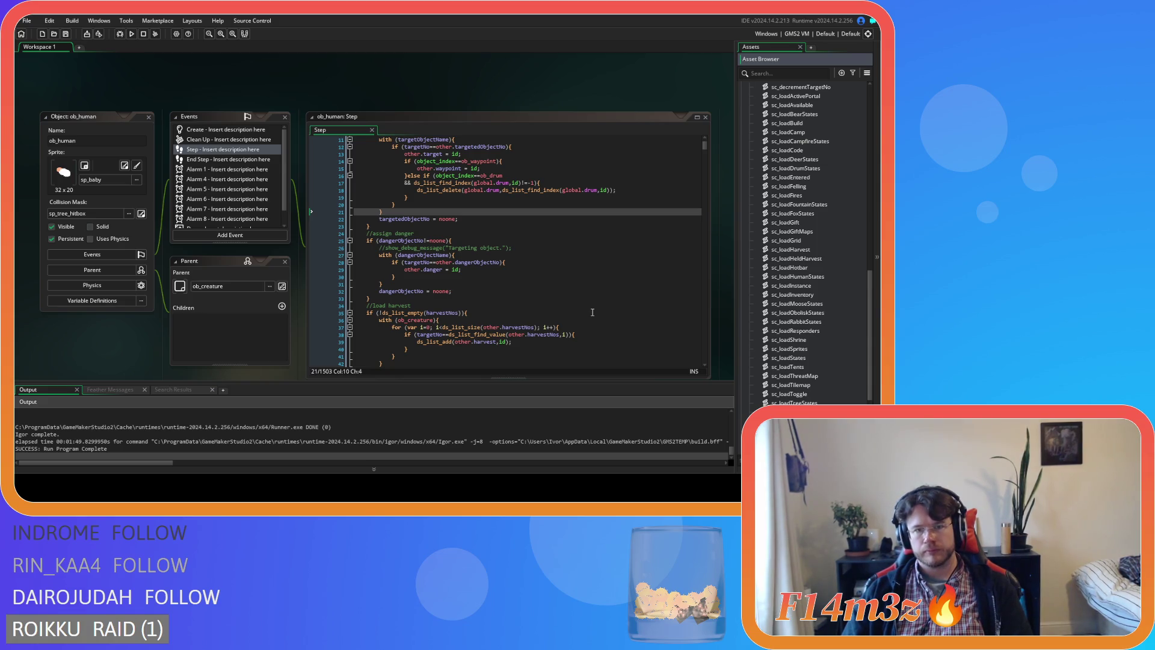
scroll(592, 312, "up", 1)
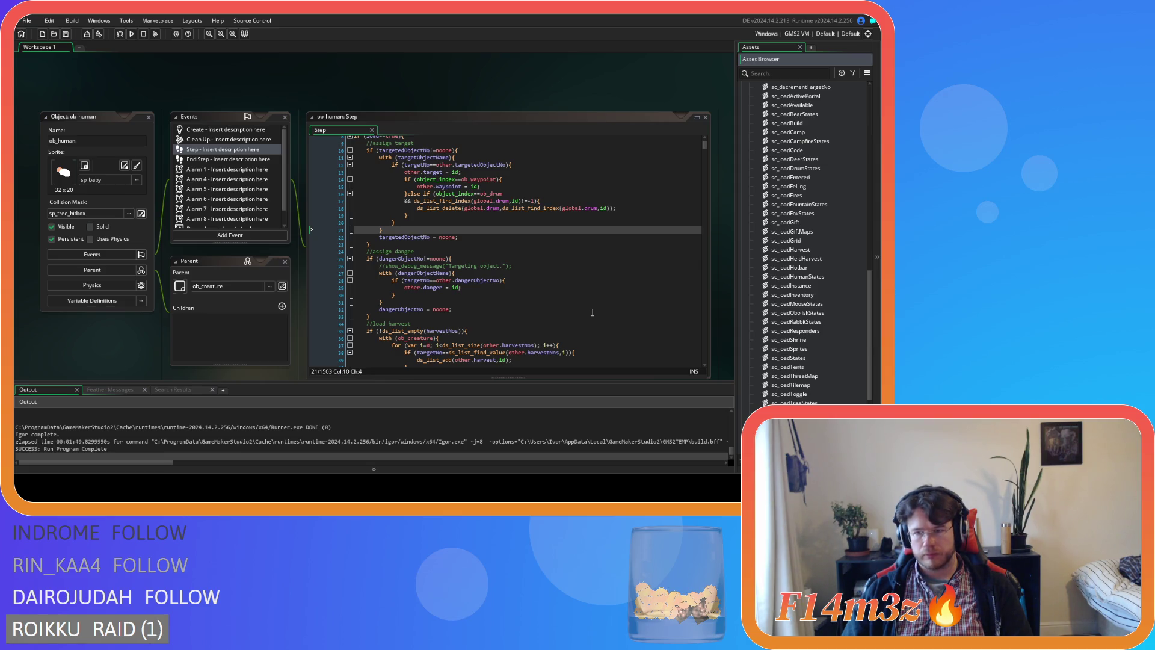
scroll(826, 288, "up", 5)
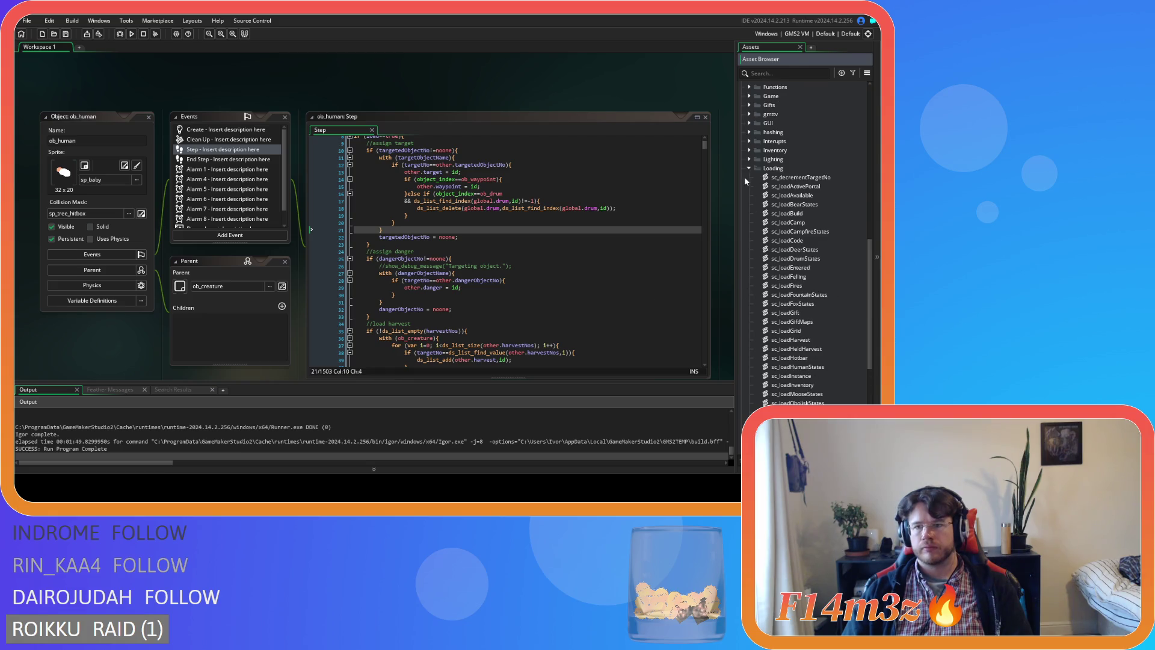
left_click(749, 175)
left_click(749, 349)
scroll(749, 349, "down", 5)
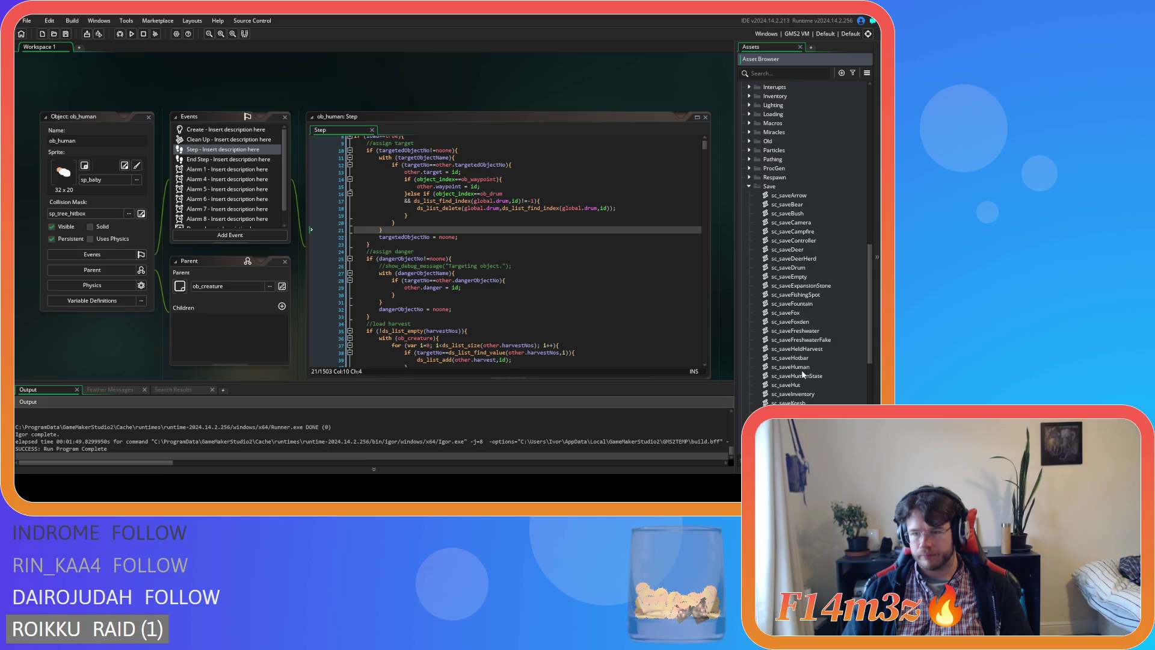
Step: Open sc_saveHuman and review its dangerObjectNo and 'buildObjectNo = noone' lines
double_click(803, 369)
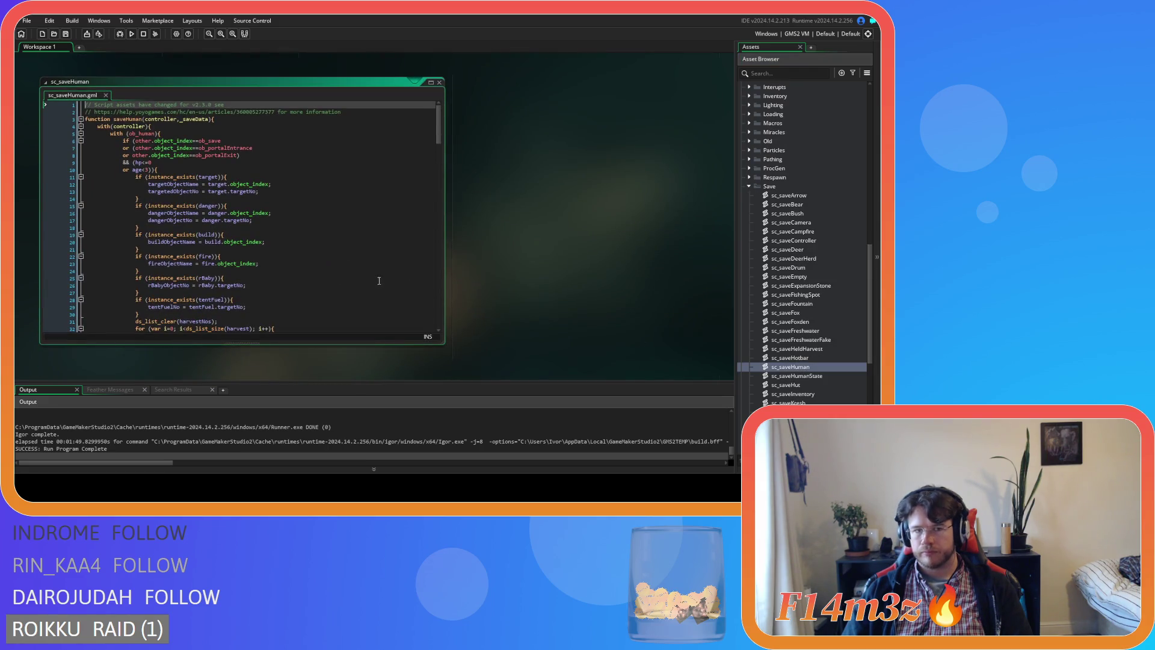
left_click(270, 222)
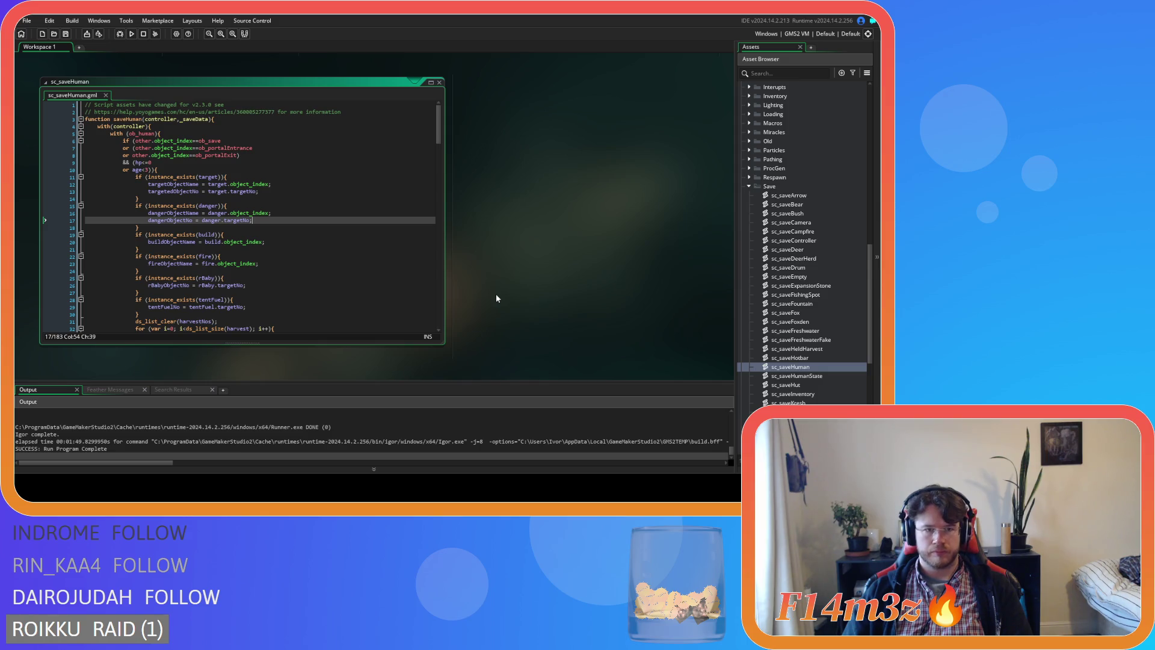
left_click(343, 235)
left_click(333, 248)
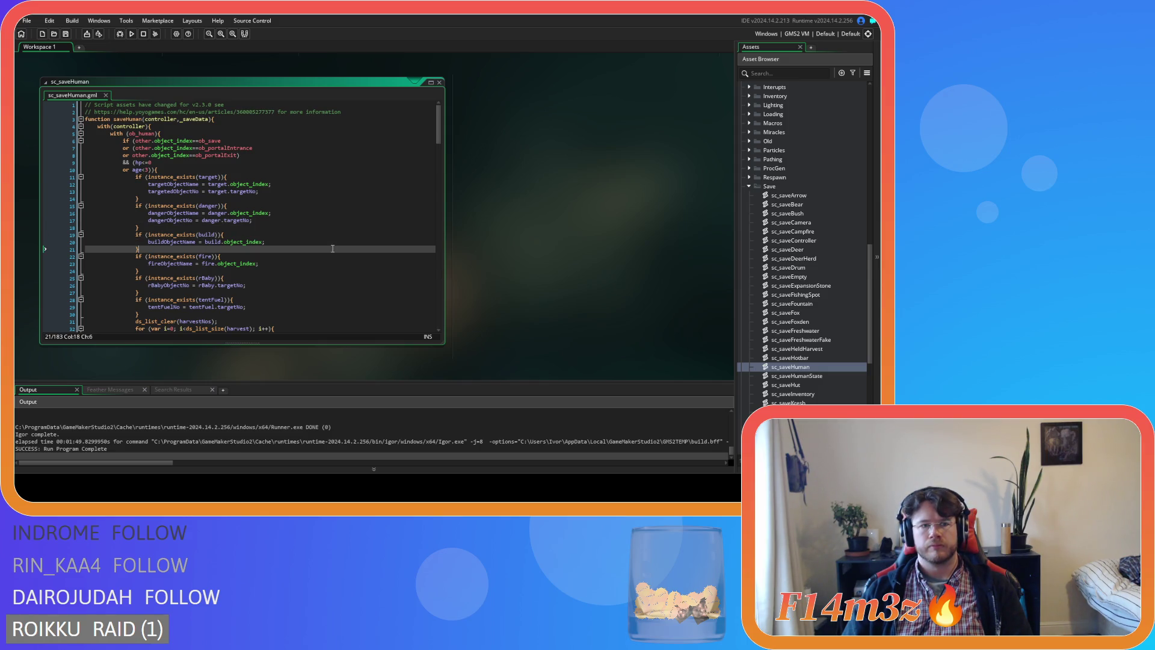
left_click(331, 242)
scroll(506, 294, "up", 5)
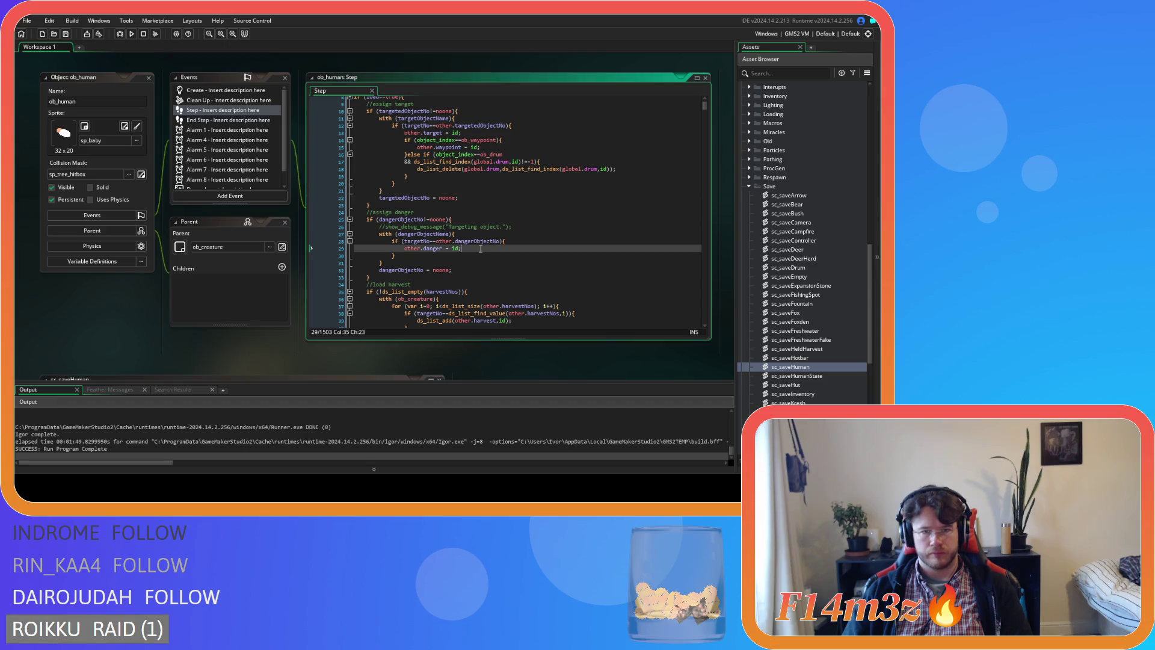
scroll(486, 286, "down", 4)
scroll(486, 286, "down", 2)
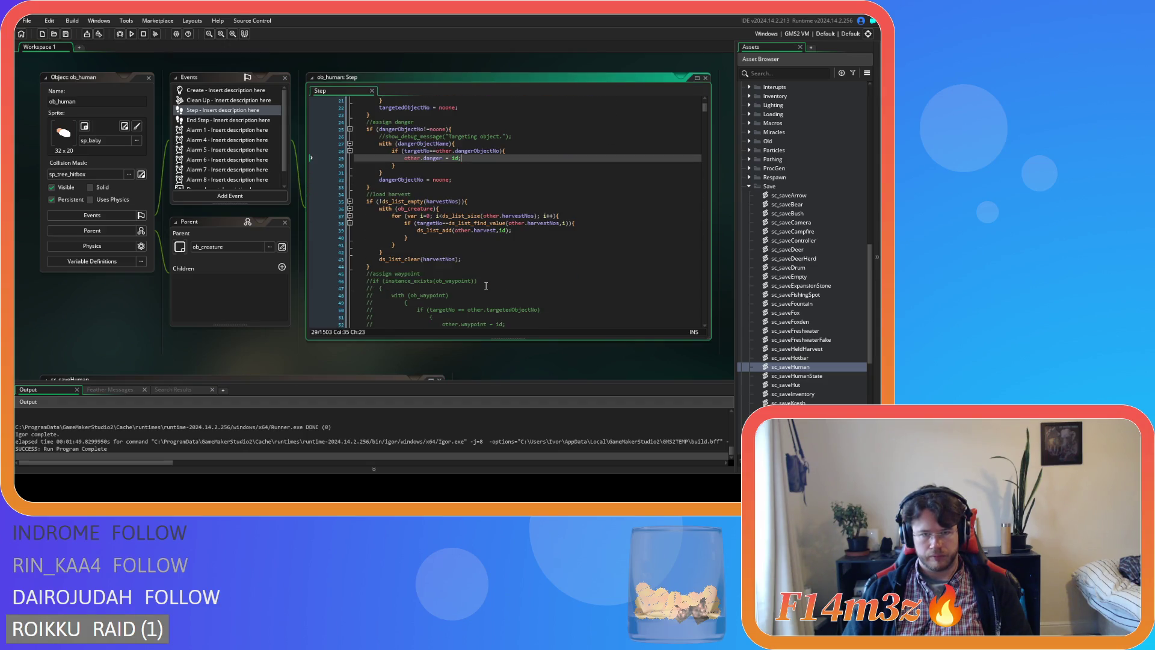
scroll(426, 257, "down", 7)
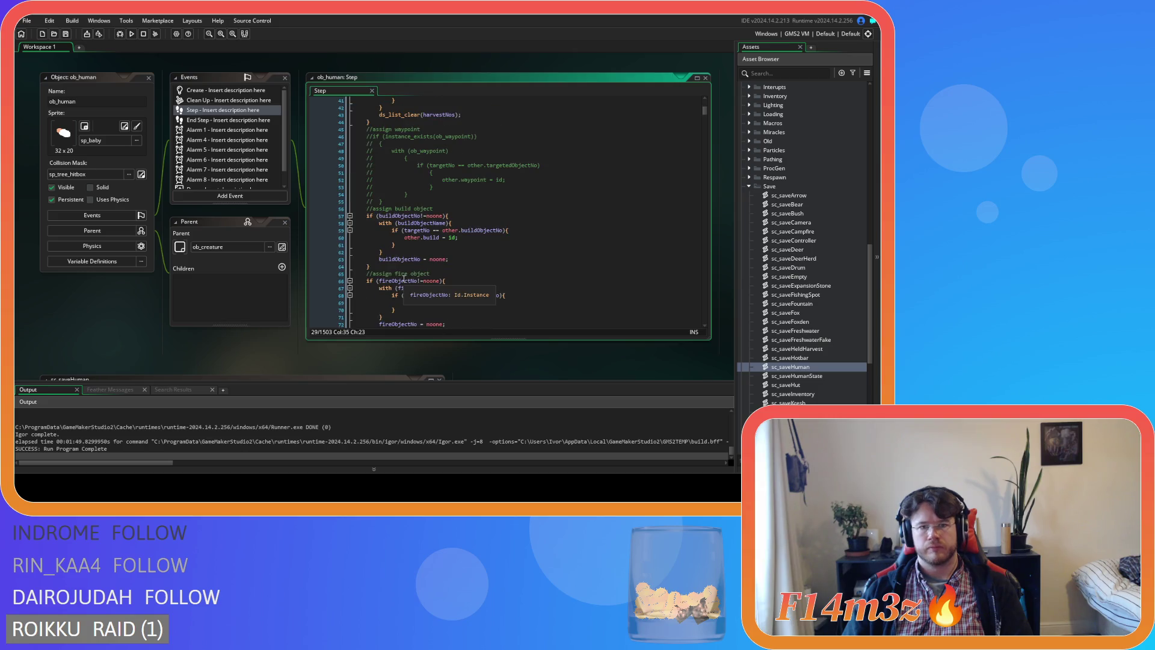
left_click(469, 242)
Step: Select 'buildObjectNo =' on ob_human Step line 63 and start a project-wide search for it
key("ctrl+Tab")
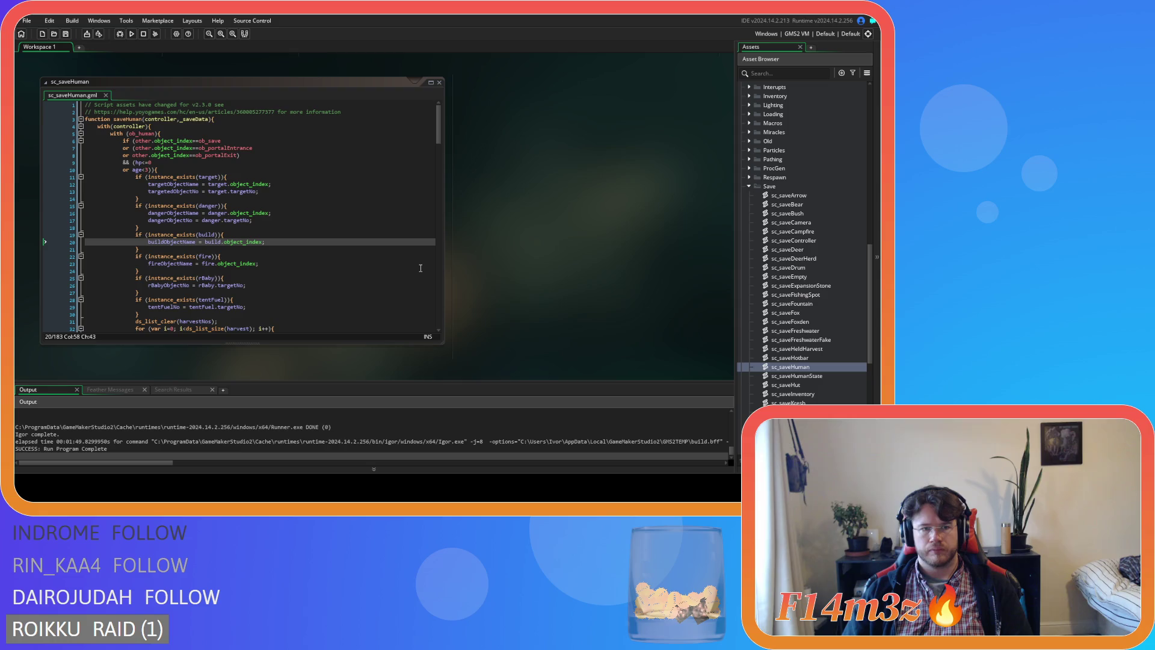
key("ctrl+Tab")
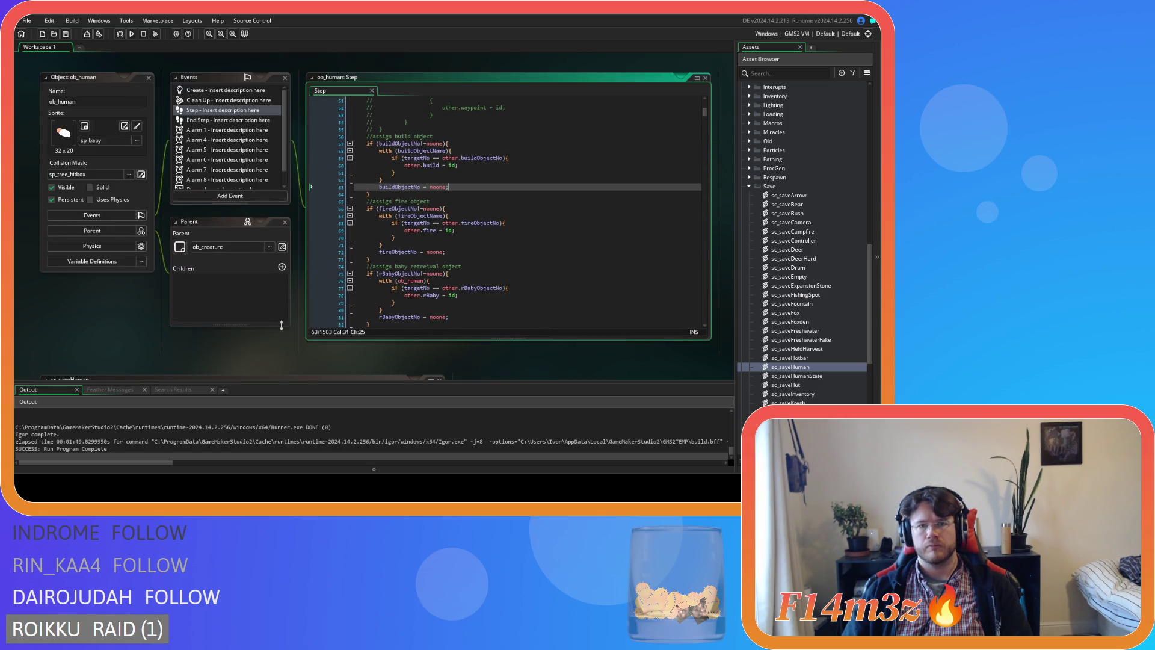
double_click(400, 187)
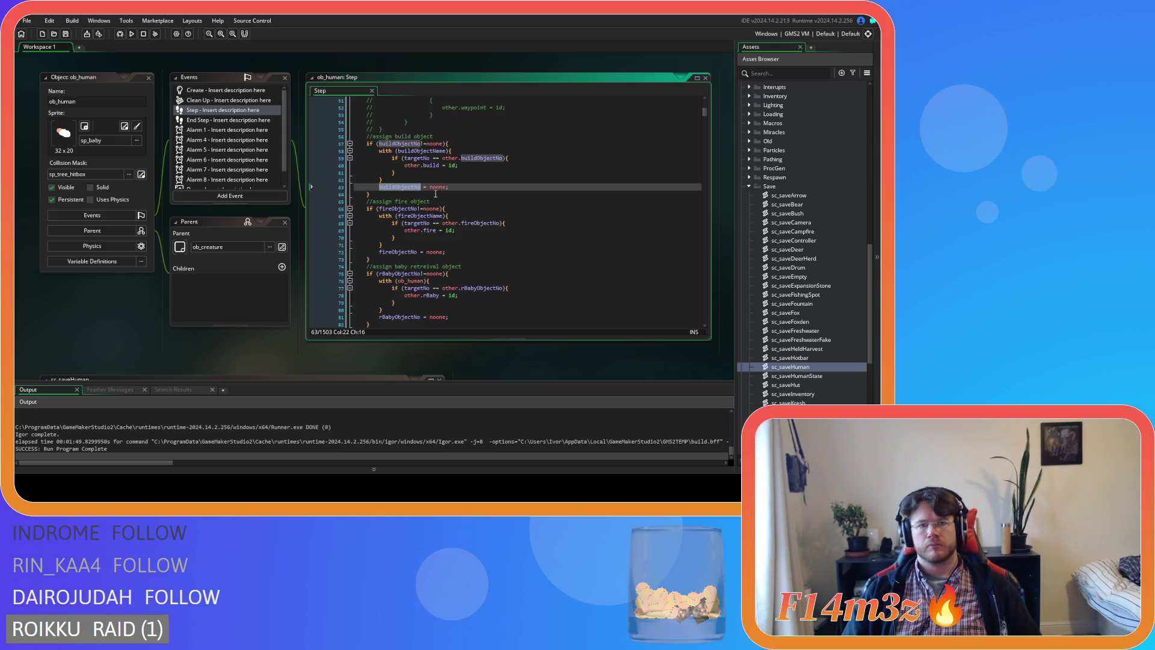
left_click_drag(430, 188, 379, 191)
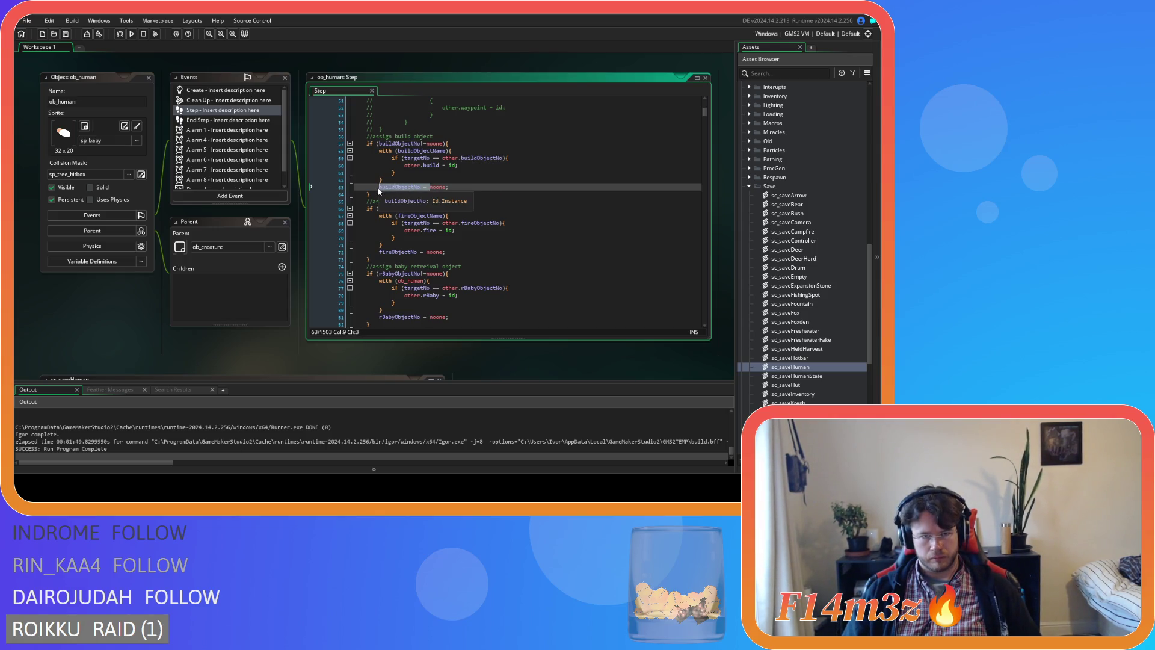
key("ctrl+shift+f")
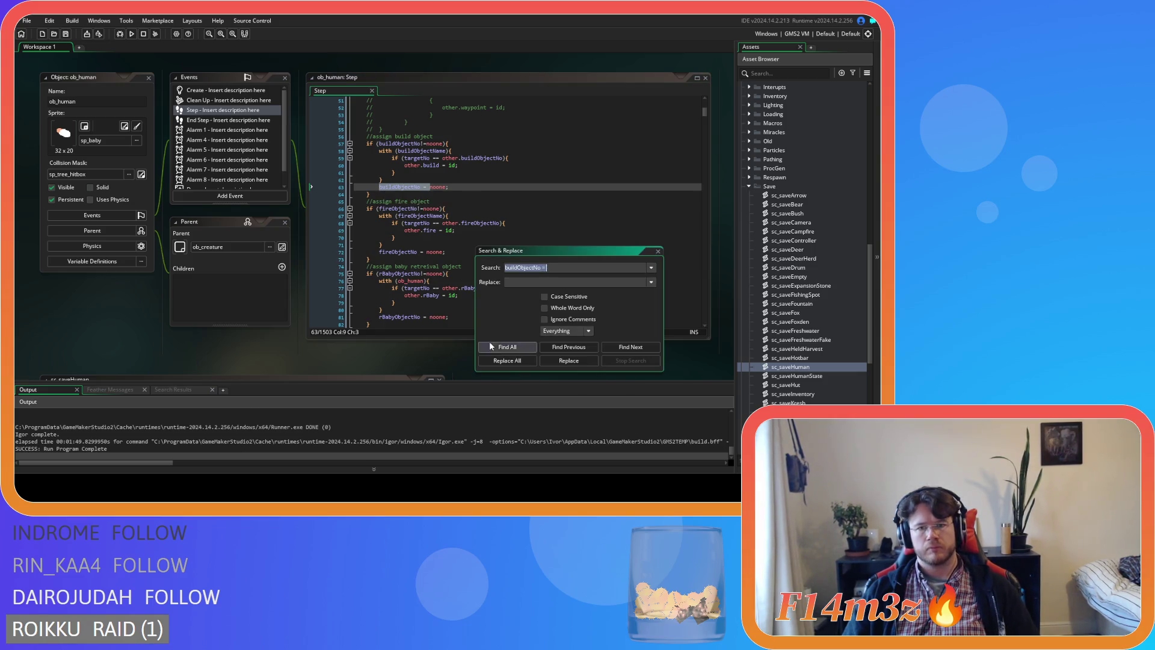
Step: Find all 'buildObjectNo =' matches and open sc_trackerBuildUpdate at its line 7 match
left_click(508, 347)
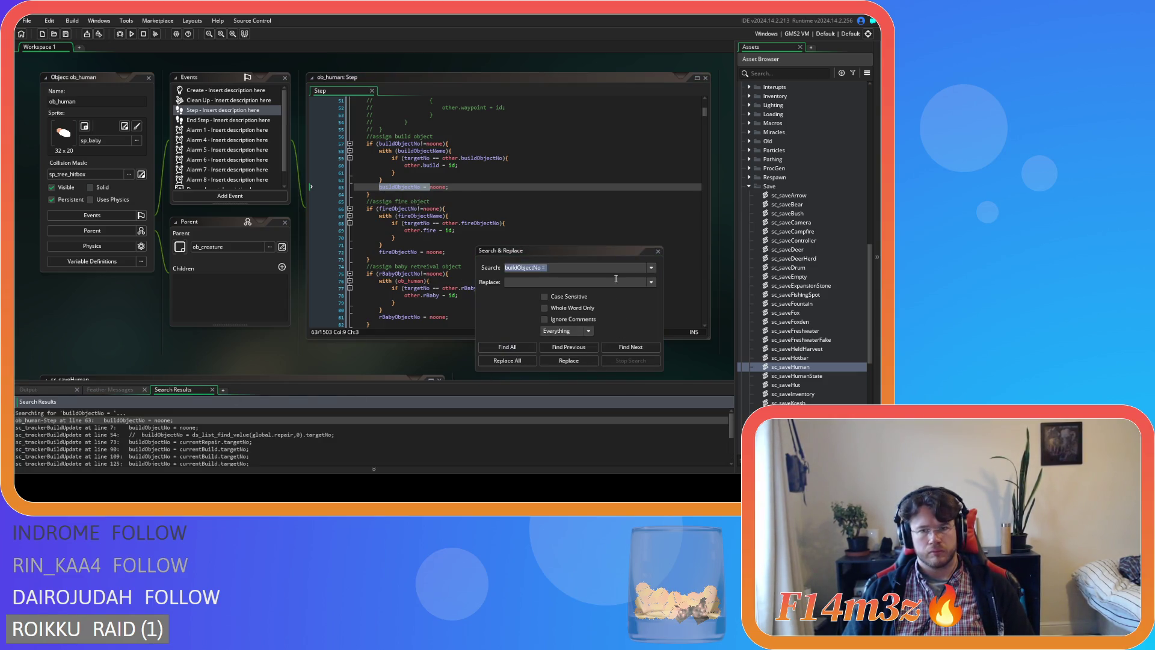
left_click(657, 252)
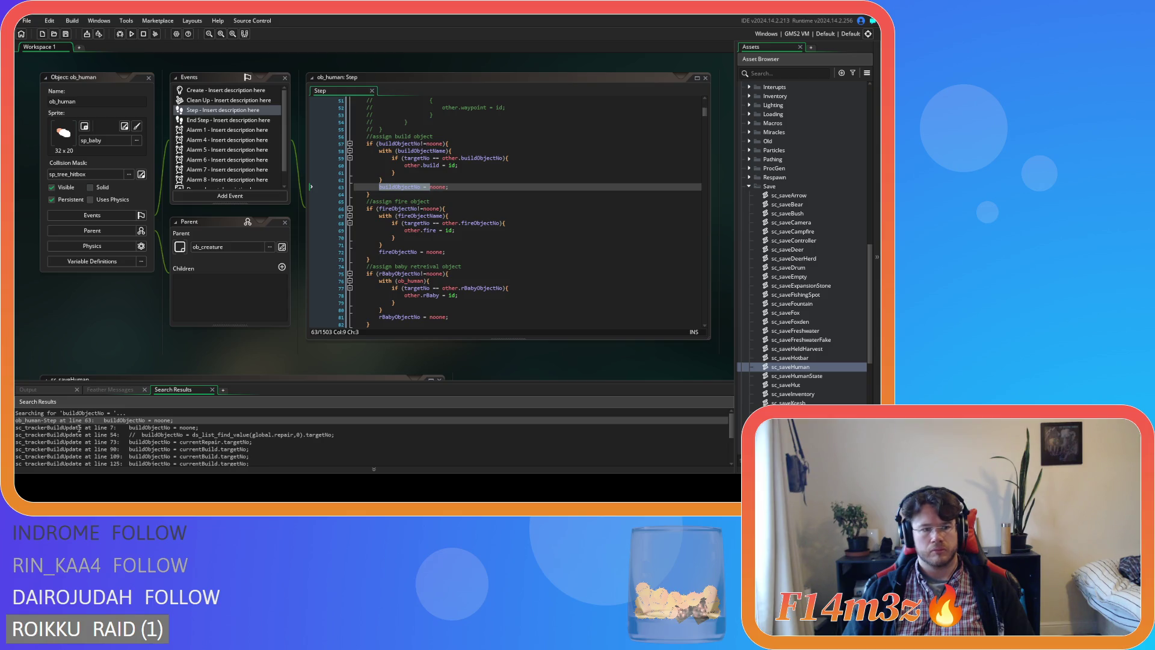
double_click(79, 421)
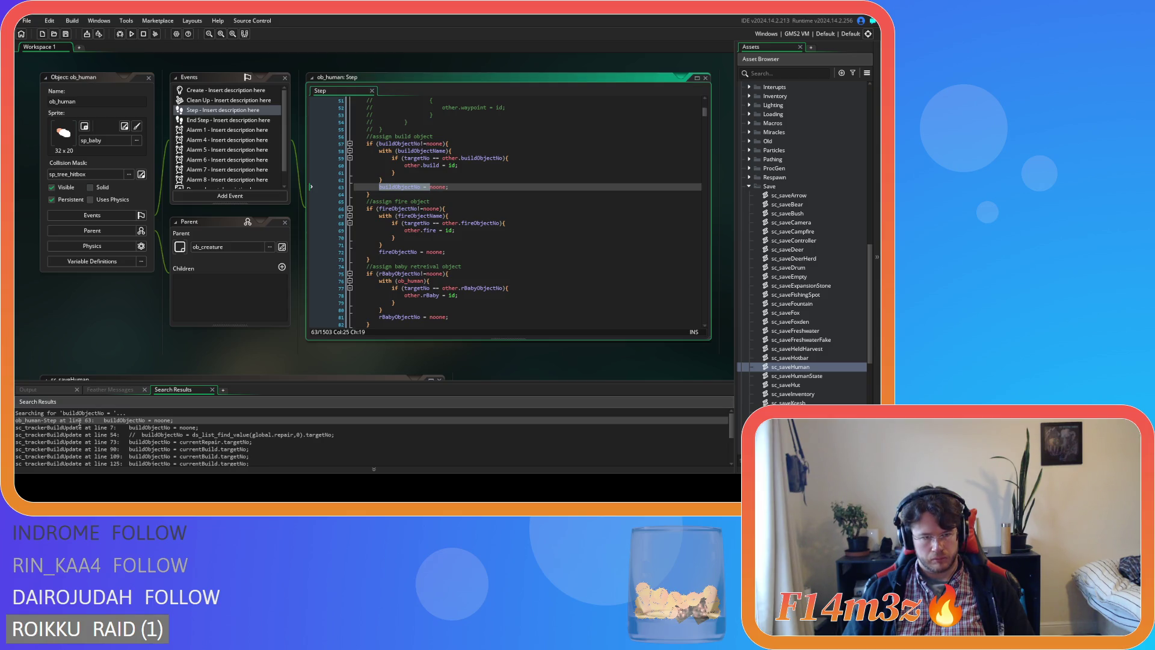
double_click(86, 428)
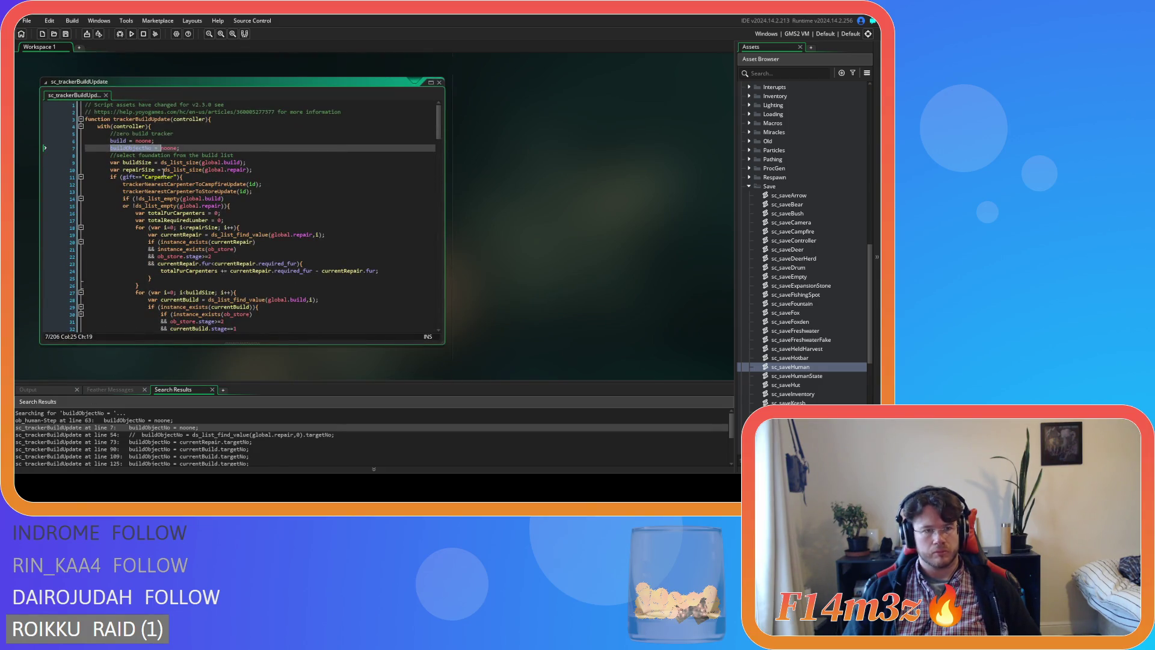
key("ctrl+f")
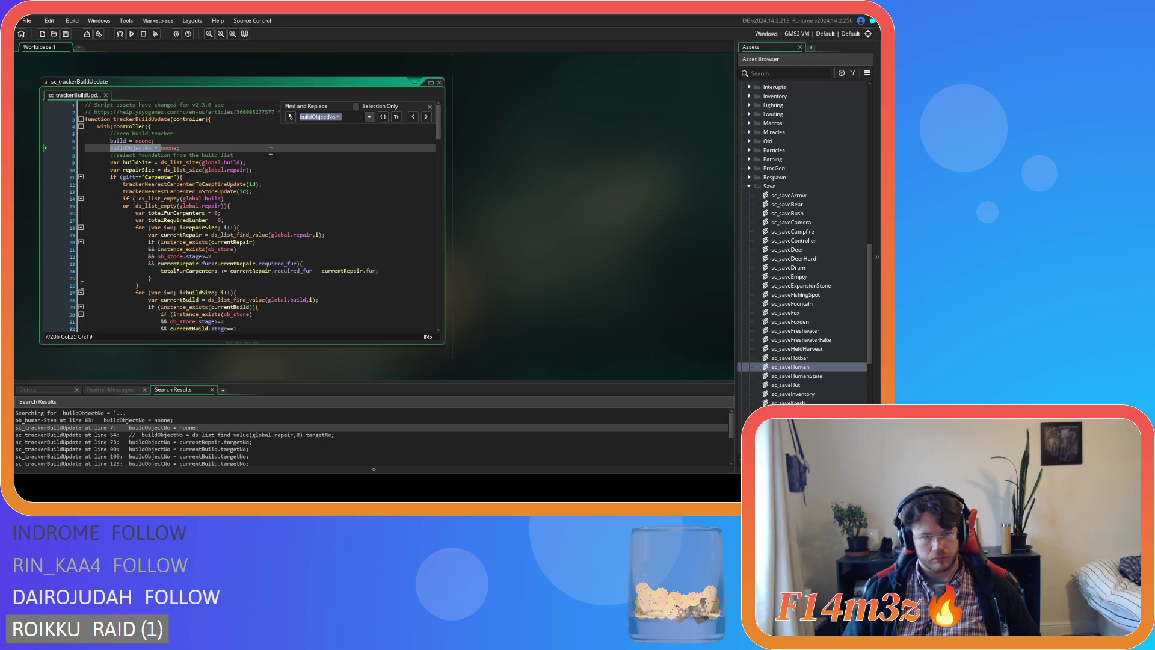
left_click(232, 148)
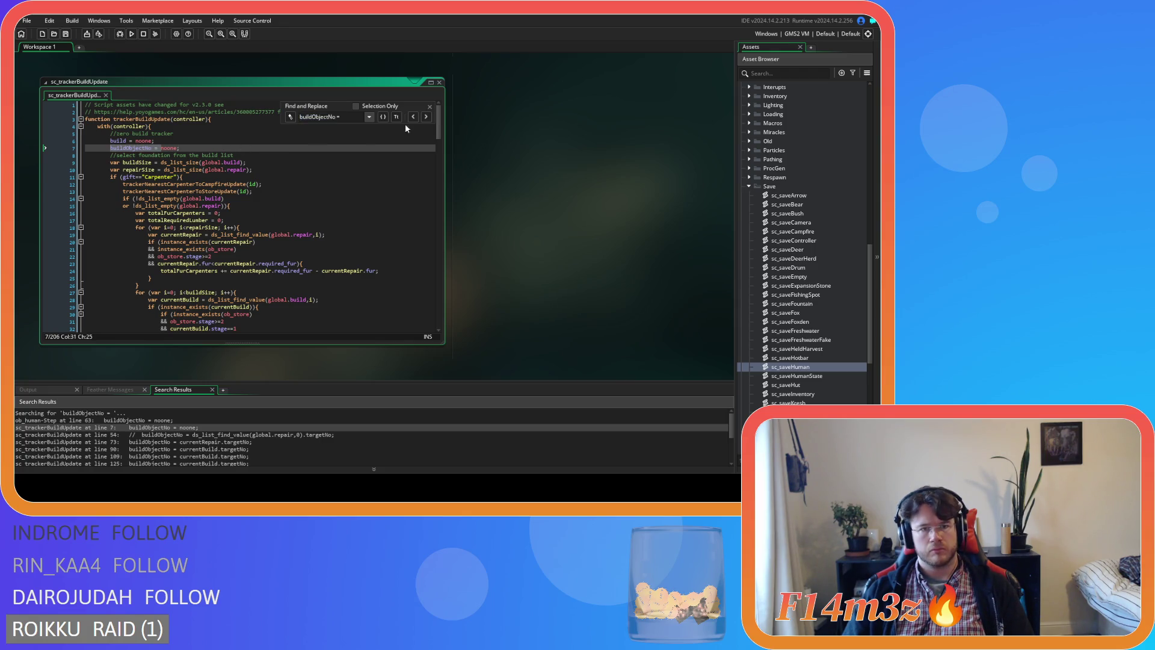
Step: Delete the buildObjectNo assignment lines at 54, 72 and 88 in sc_trackerBuildUpdate
left_click(429, 117)
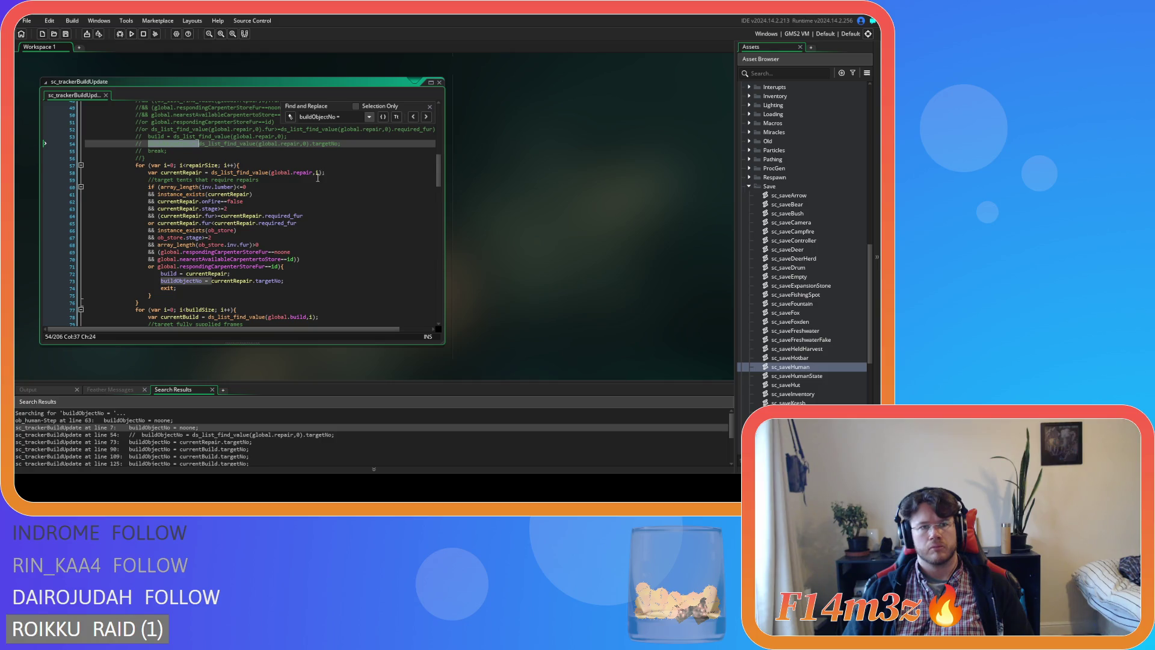
scroll(318, 178, "up", 1)
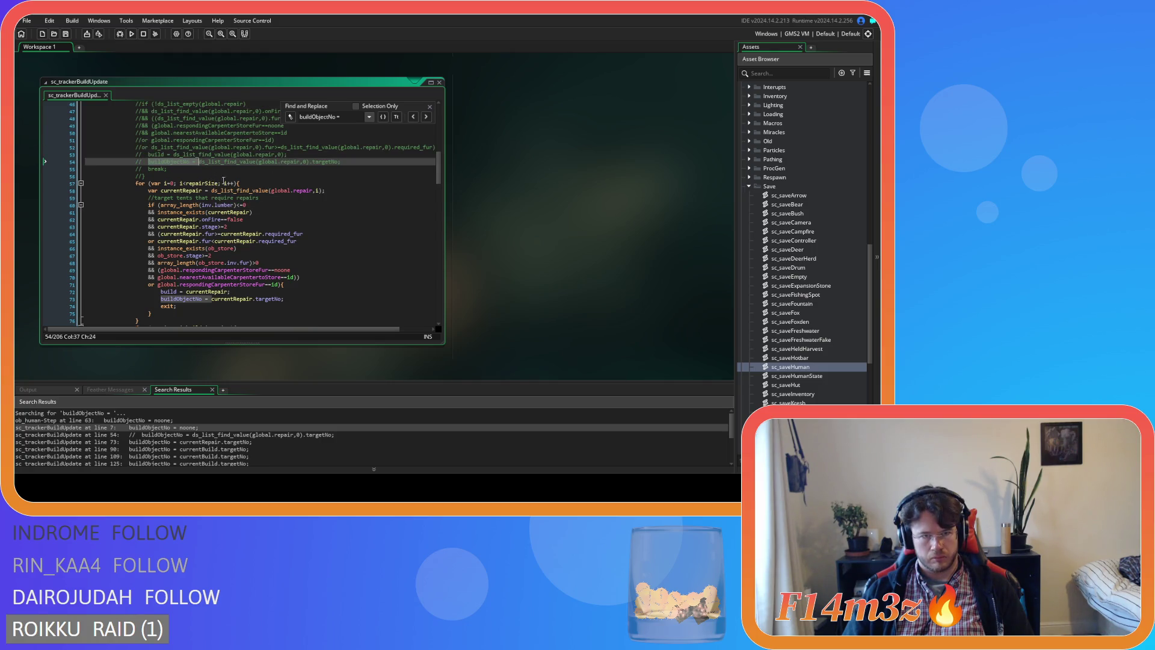
left_click_drag(357, 163, 87, 164)
key("BackSpace")
key("BackSpace")
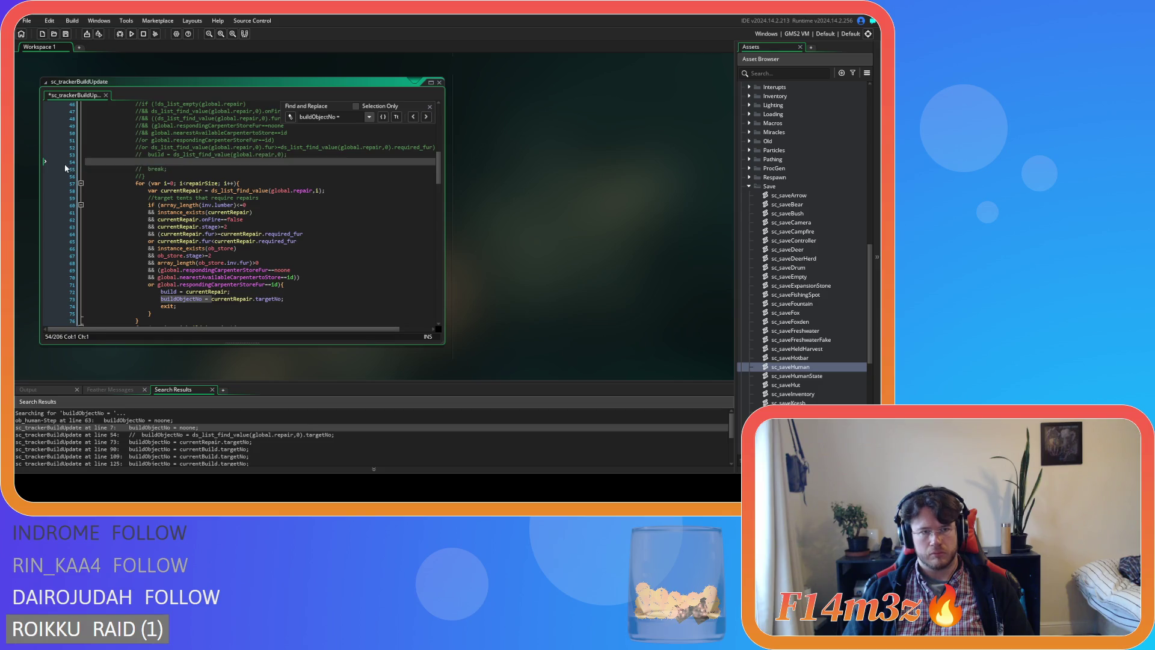
left_click(426, 117)
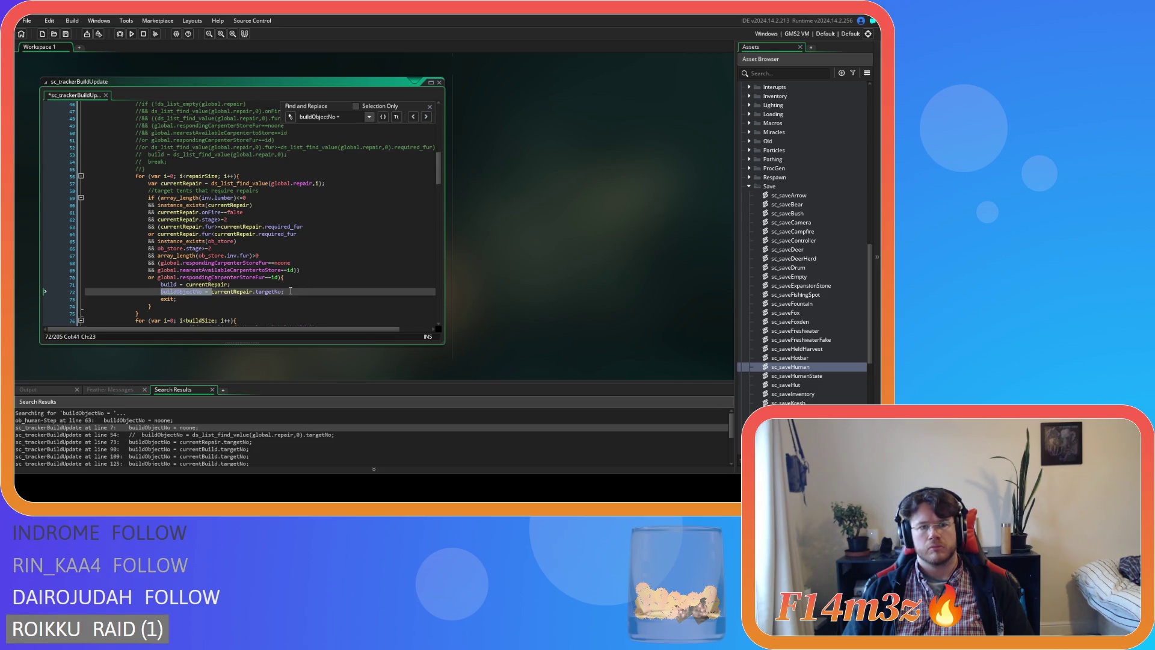
left_click_drag(291, 291, 70, 300)
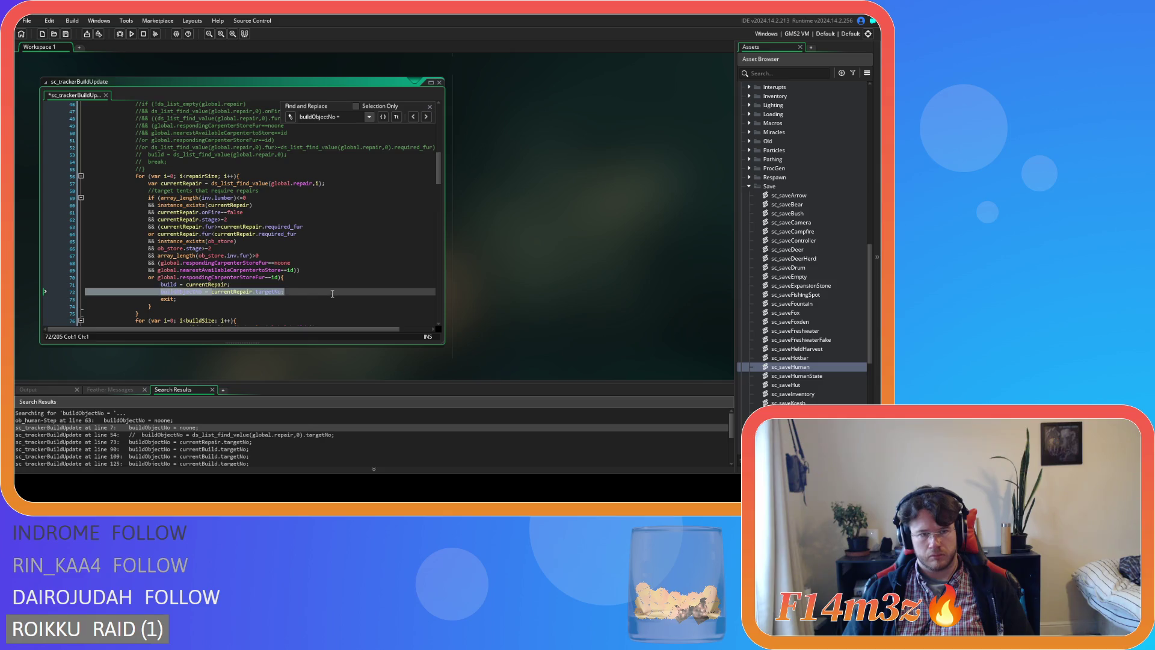
key("BackSpace")
key("BackSpace")
left_click(426, 116)
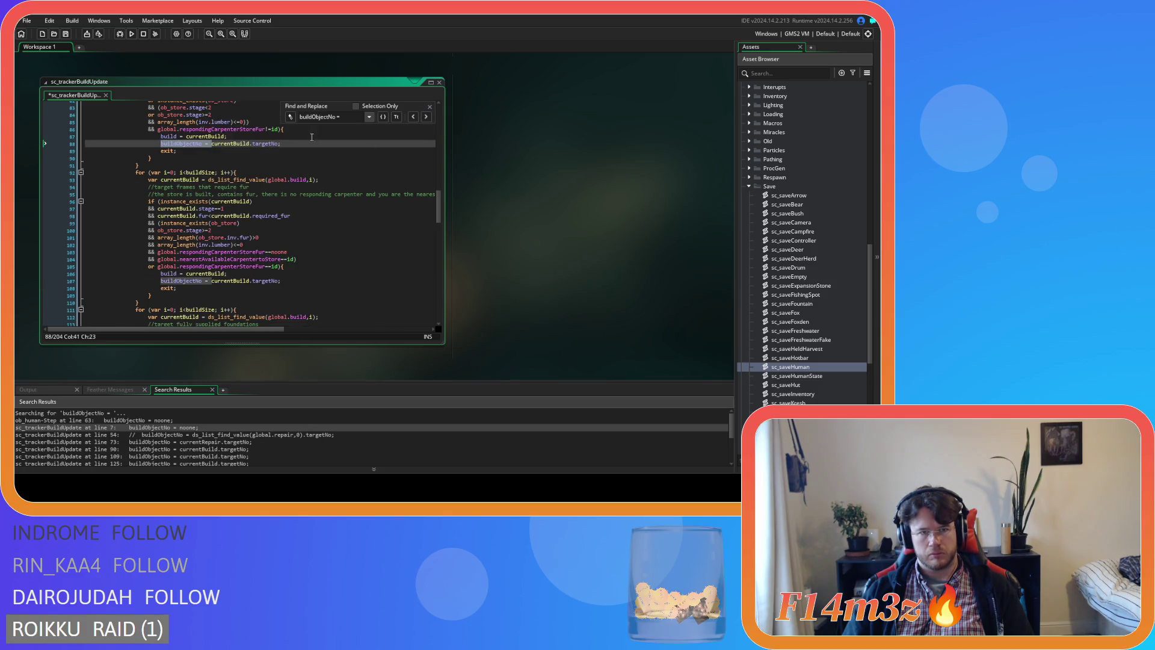
left_click_drag(282, 144, 68, 146)
key("BackSpace")
key("BackSpace")
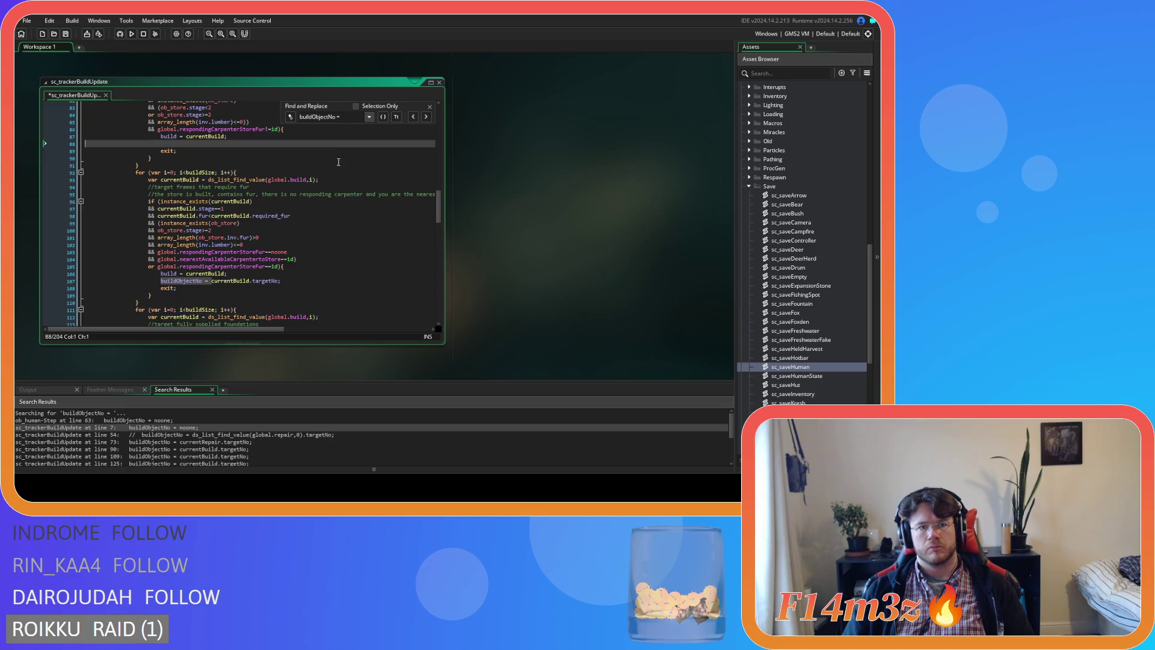
Step: Review the match at line 106 and delete the buildObjectNo lines at 121 and 144
left_click(426, 117)
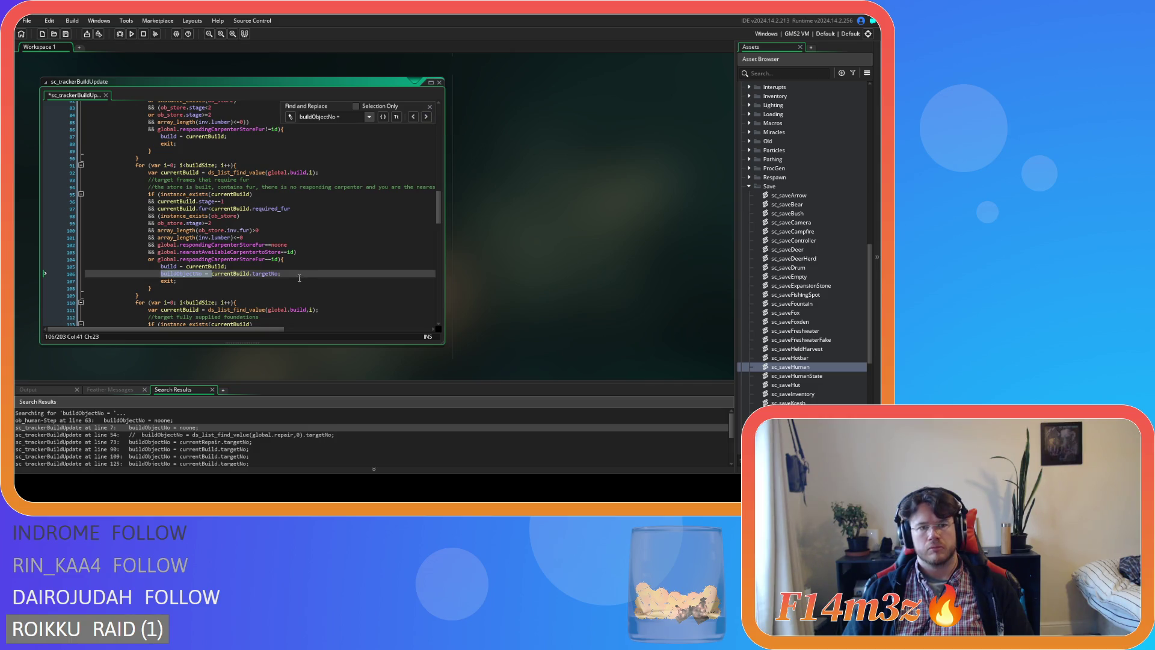
left_click_drag(294, 272, 29, 274)
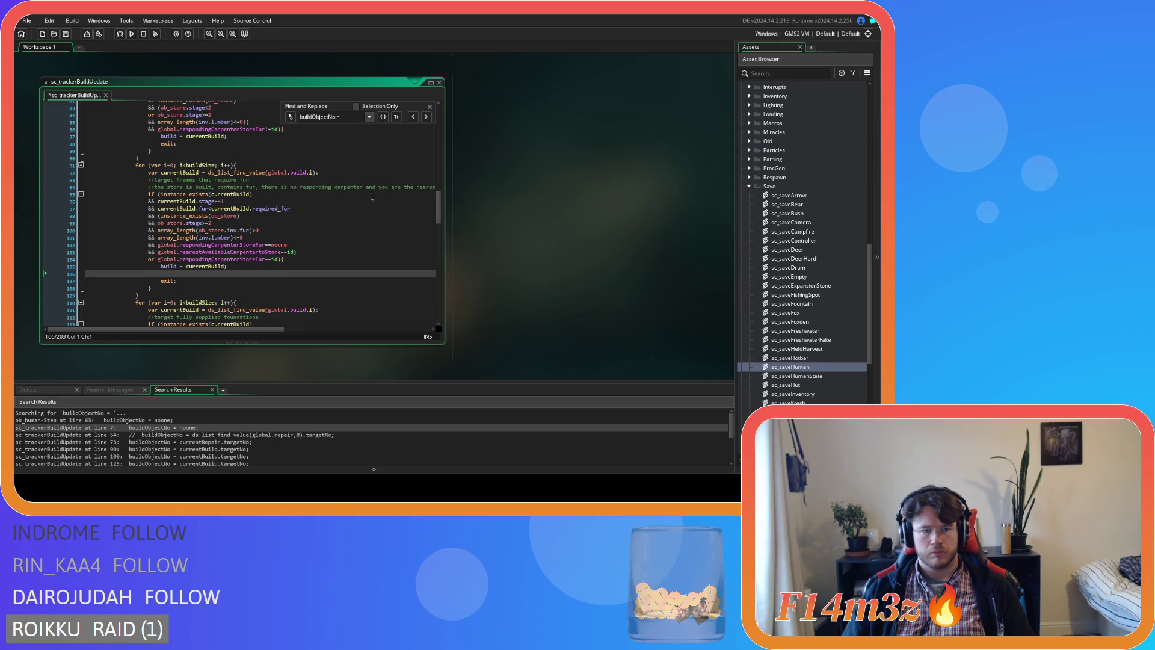
left_click(426, 118)
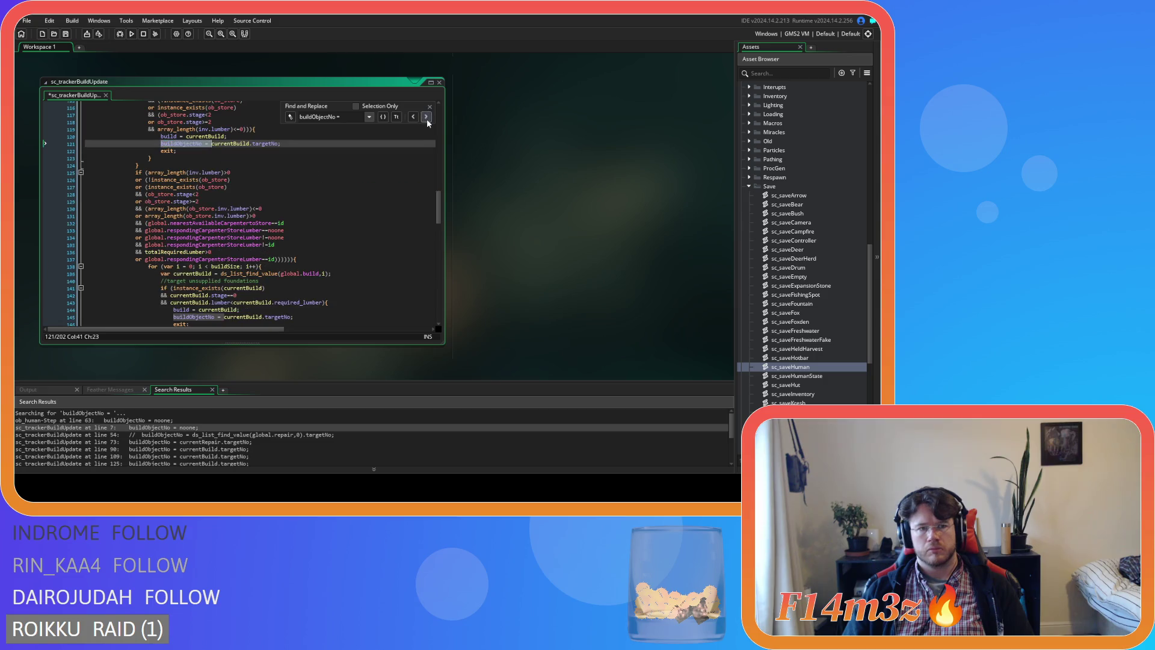
left_click(289, 143)
key("shift+Home")
key("shift+Home")
key("BackSpace")
key("BackSpace")
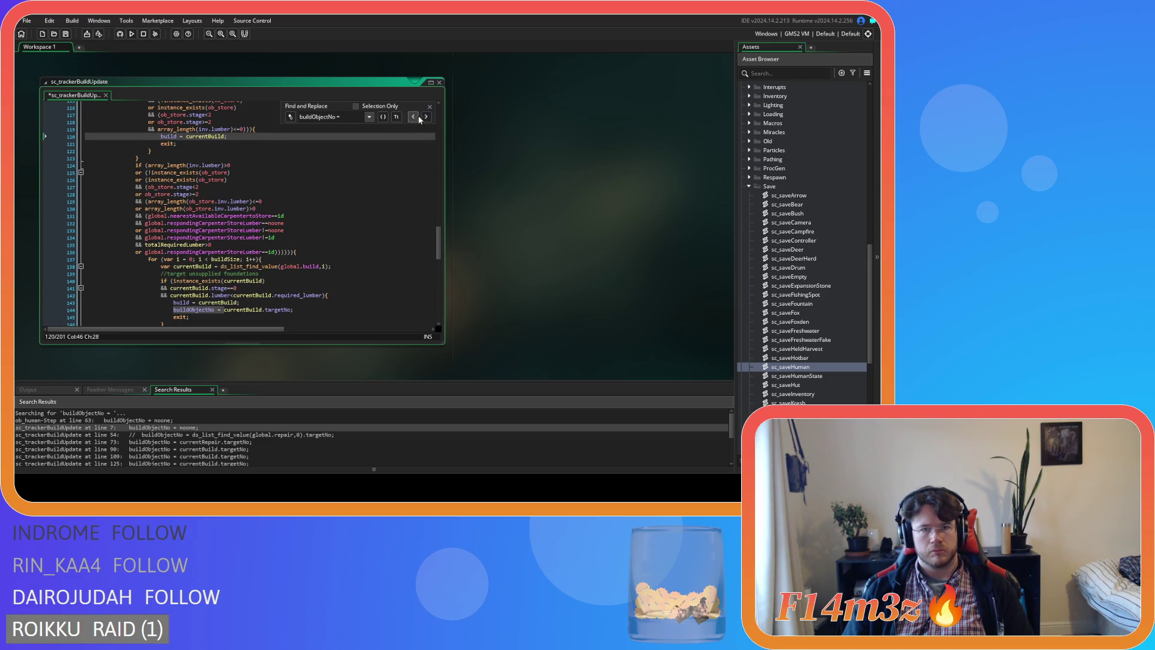
left_click(425, 117)
left_click(287, 310)
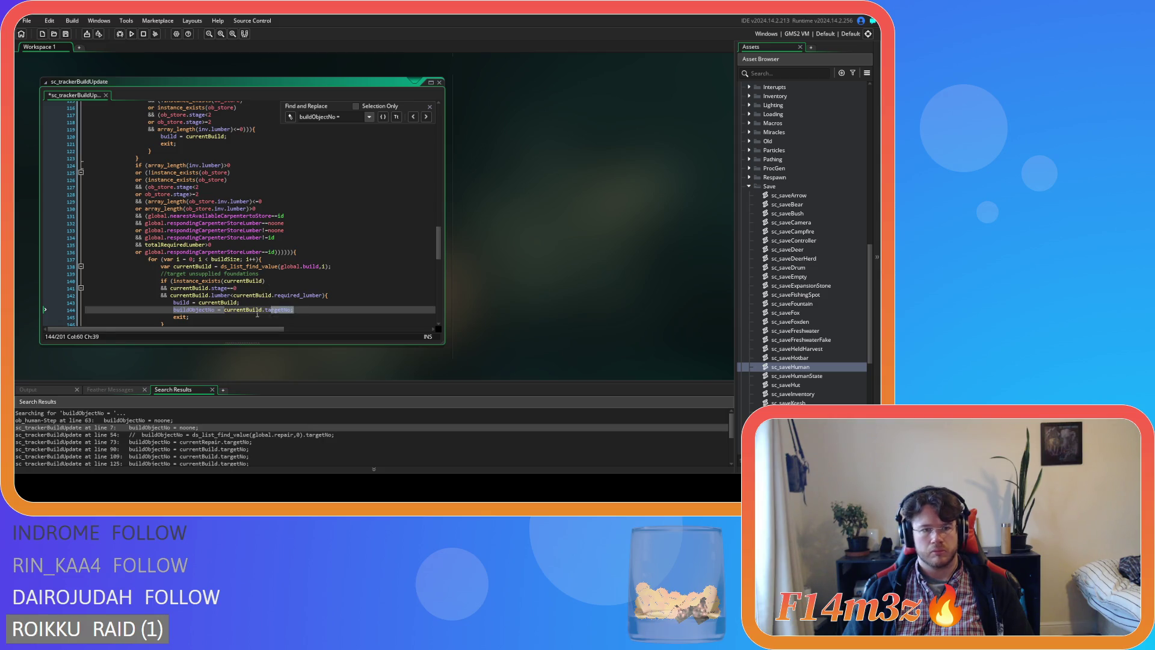
key("shift+Home")
key("shift+Home")
key("BackSpace")
key("BackSpace")
Step: Delete the buildObjectNo lines at 178 and 192, close the in-script search, and save
scroll(184, 263, "down", 3)
scroll(184, 263, "down", 5)
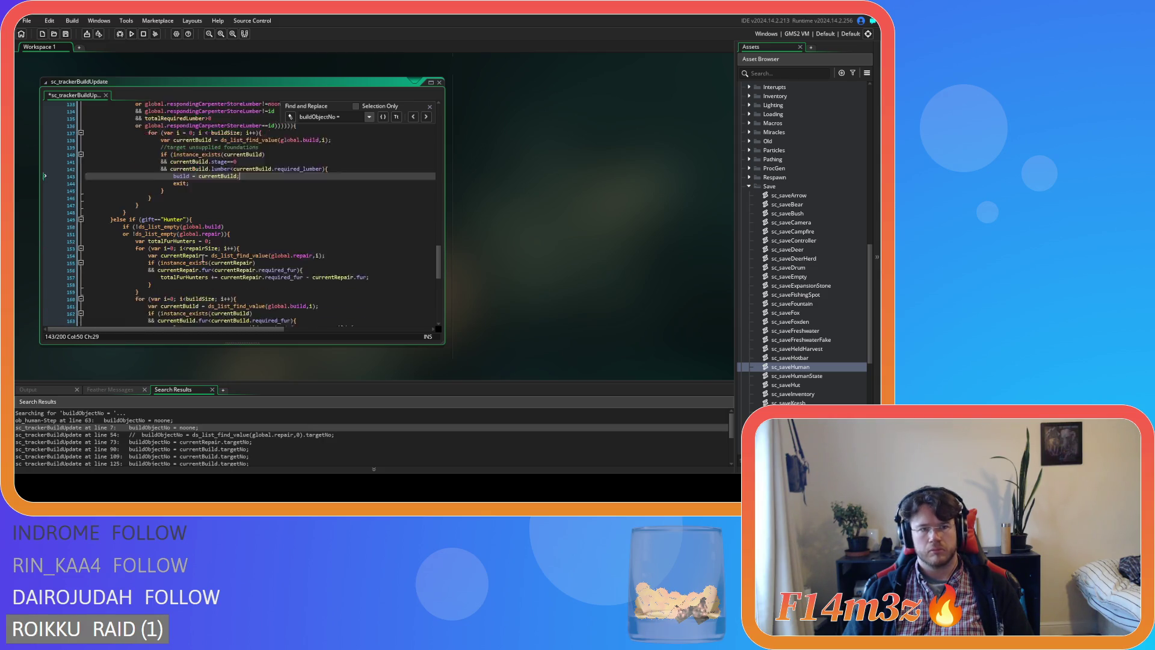
left_click(425, 118)
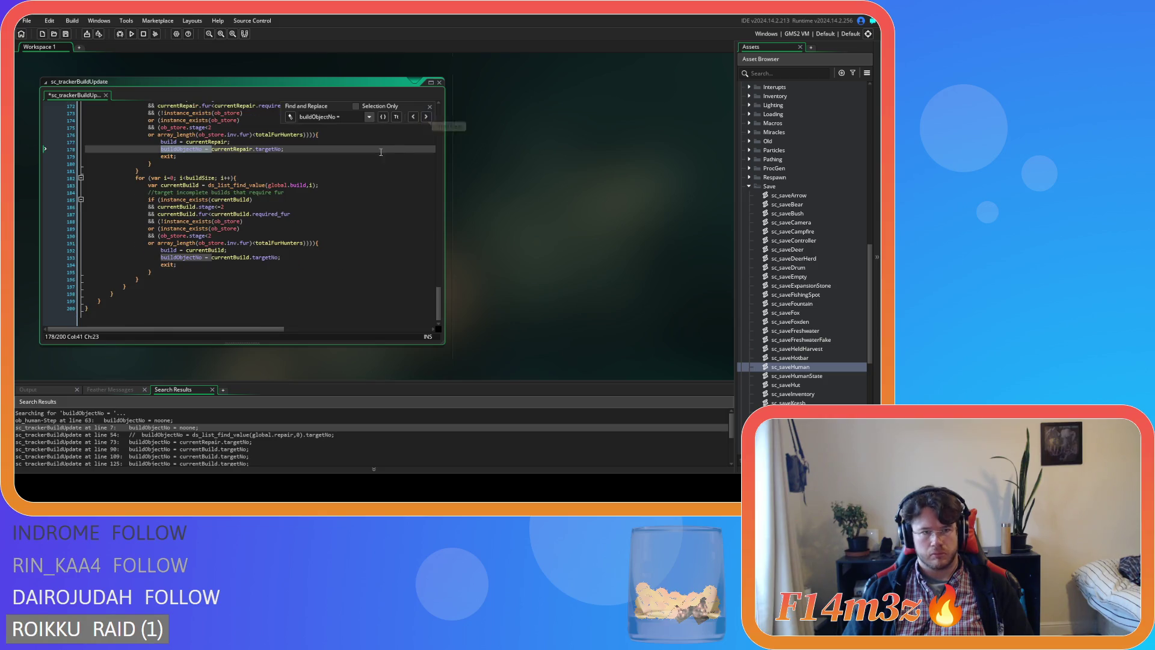
left_click_drag(284, 149, 60, 150)
key("BackSpace")
key("BackSpace")
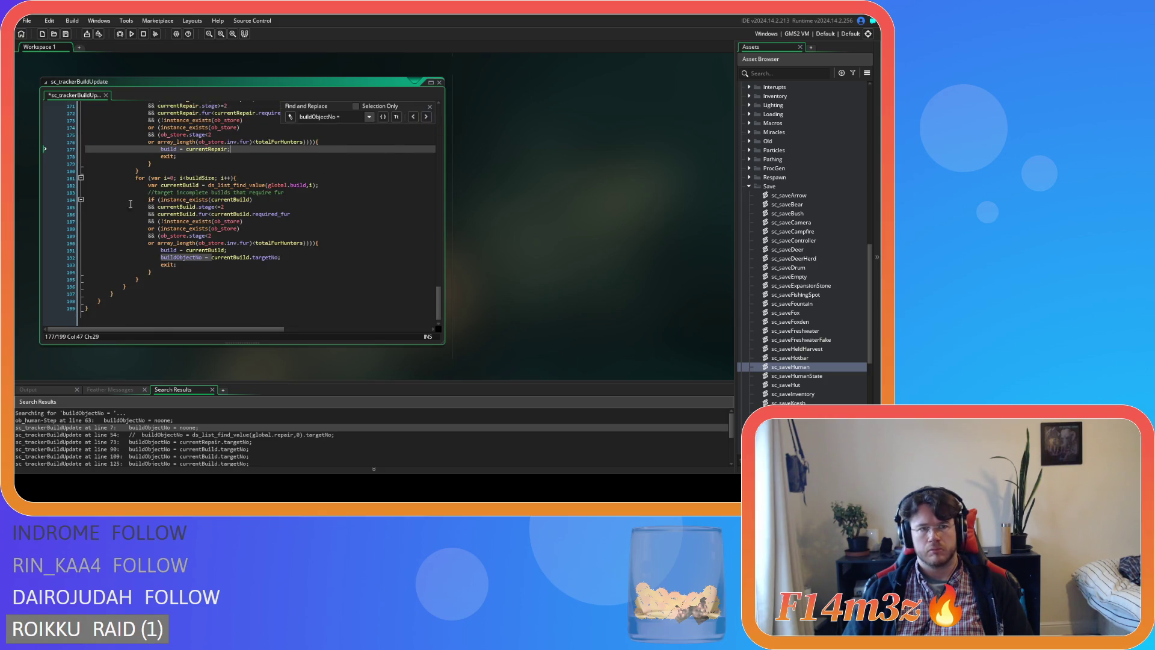
left_click_drag(293, 258, 72, 260)
key("BackSpace")
key("BackSpace")
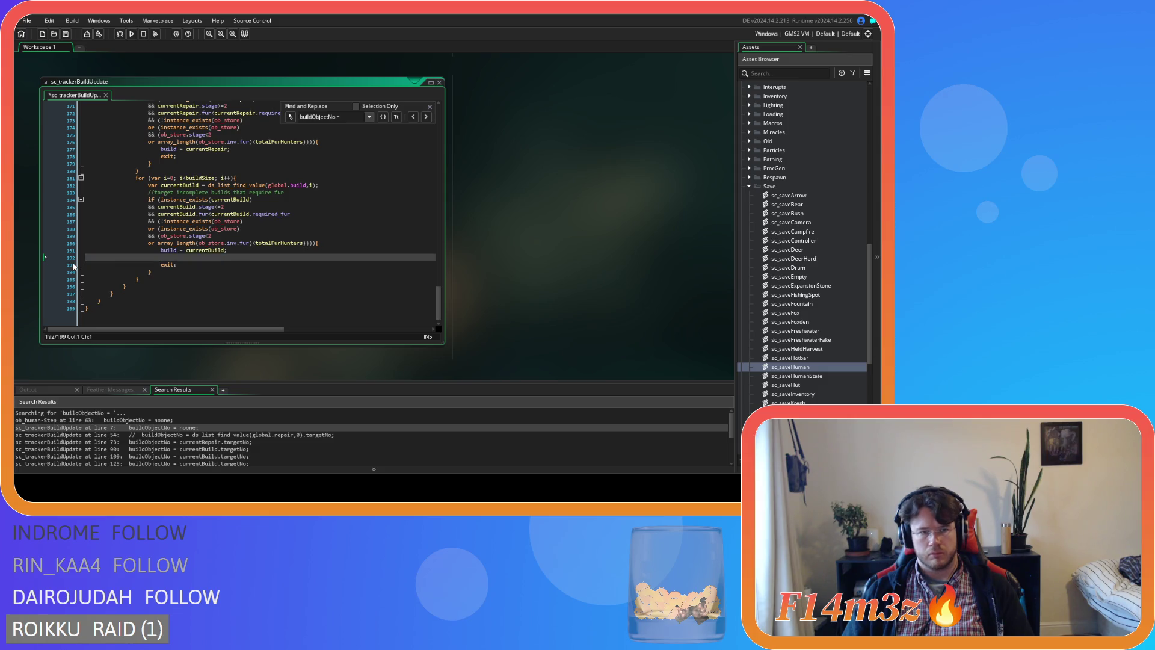
left_click(430, 106)
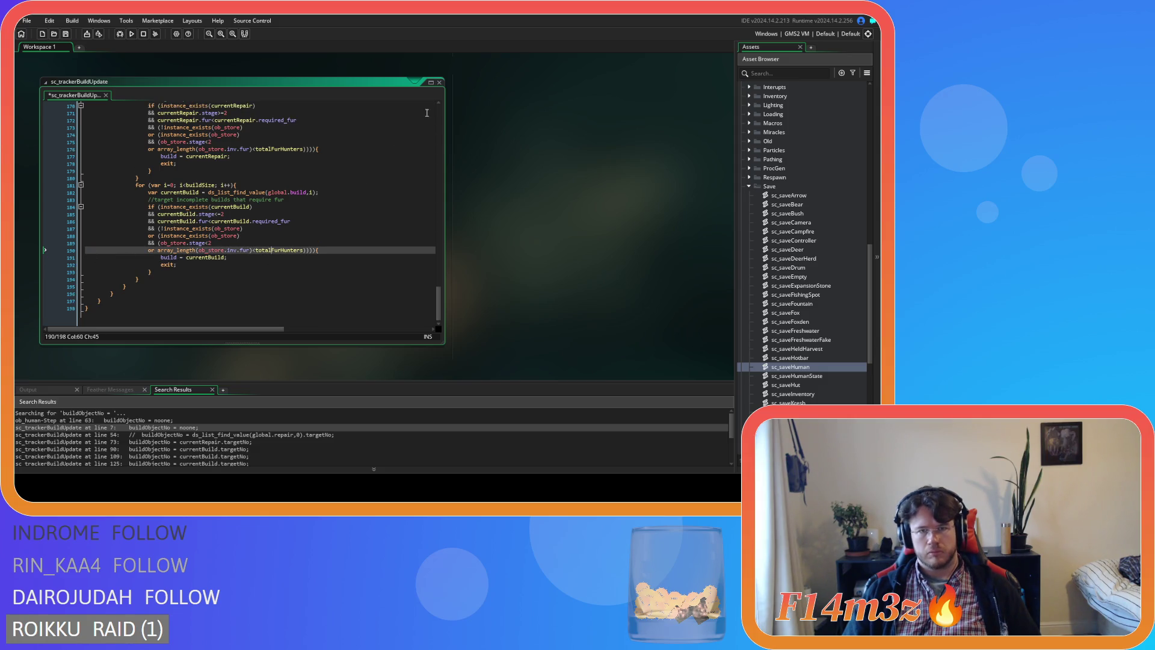
left_click(421, 113)
key("ctrl+s")
scroll(392, 157, "down", 1)
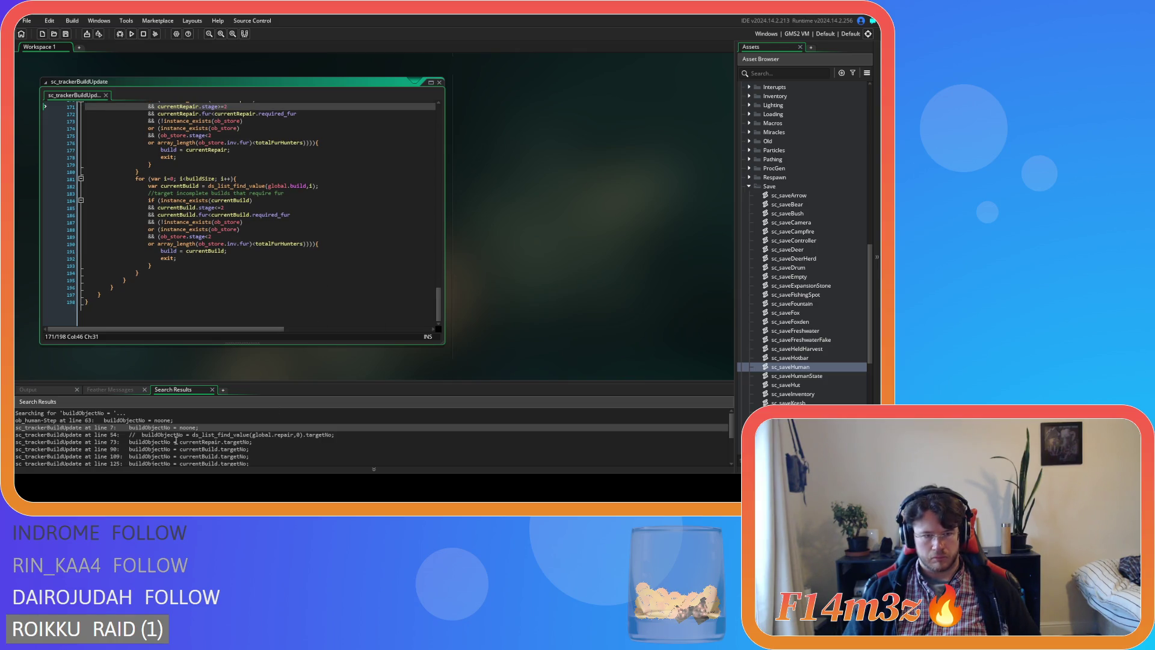
Step: Search the project for 'buildObjectNo =' and check the 3 remaining results
left_click_drag(175, 441, 129, 442)
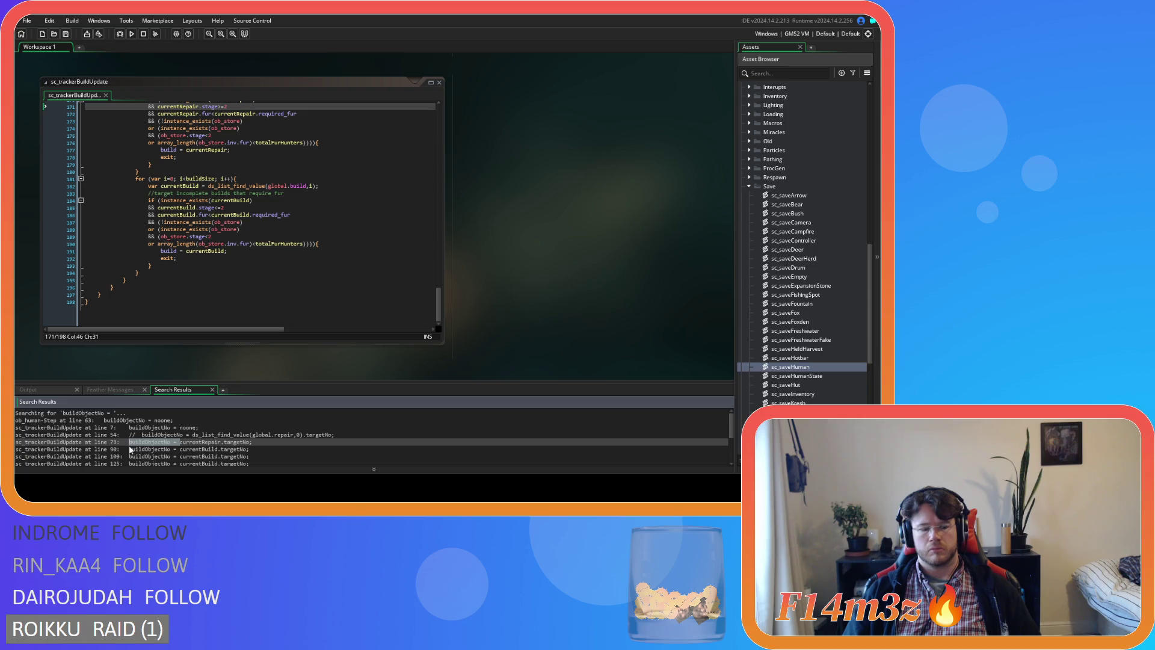
key("ctrl+shift+f")
left_click(531, 347)
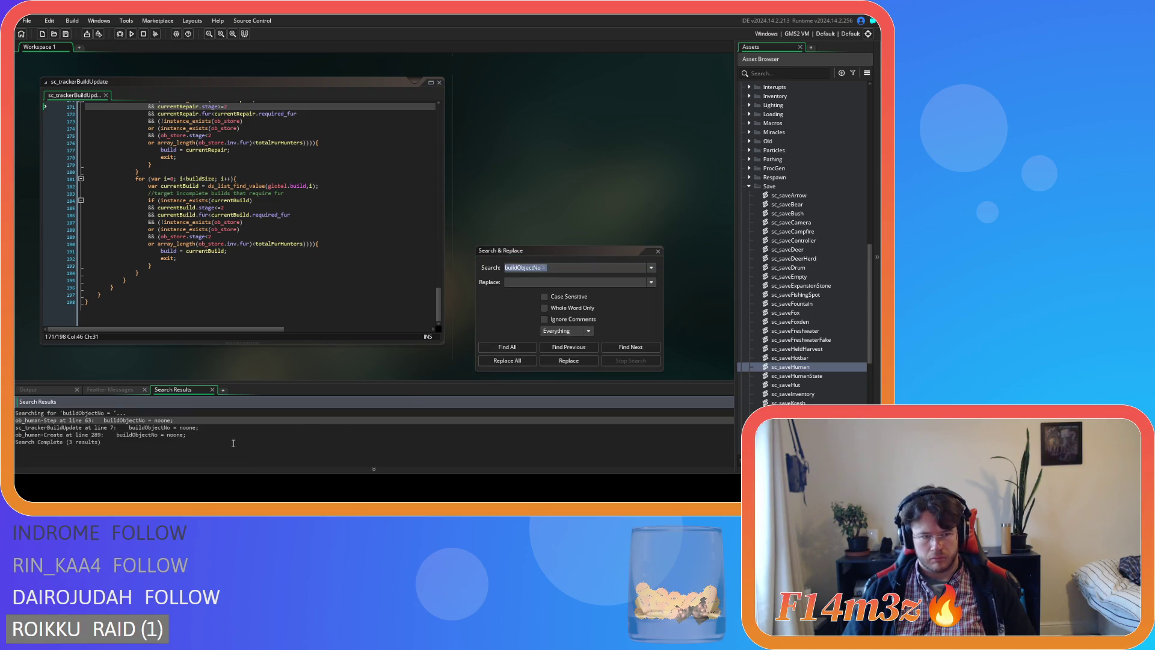
left_click(167, 435)
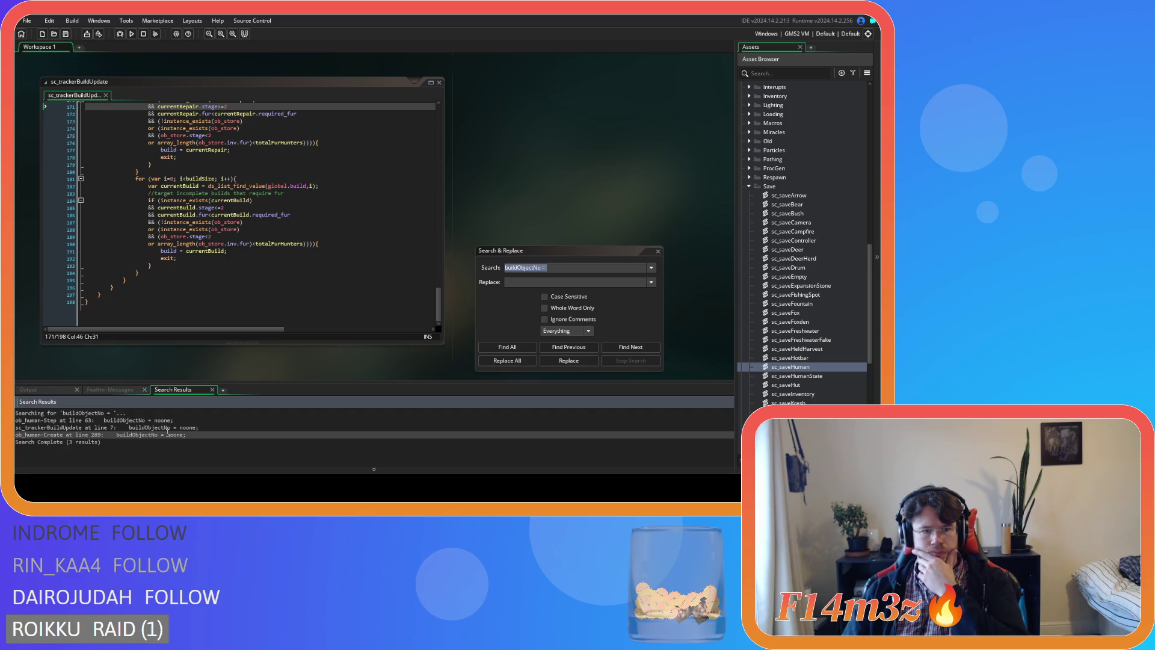
key("Up")
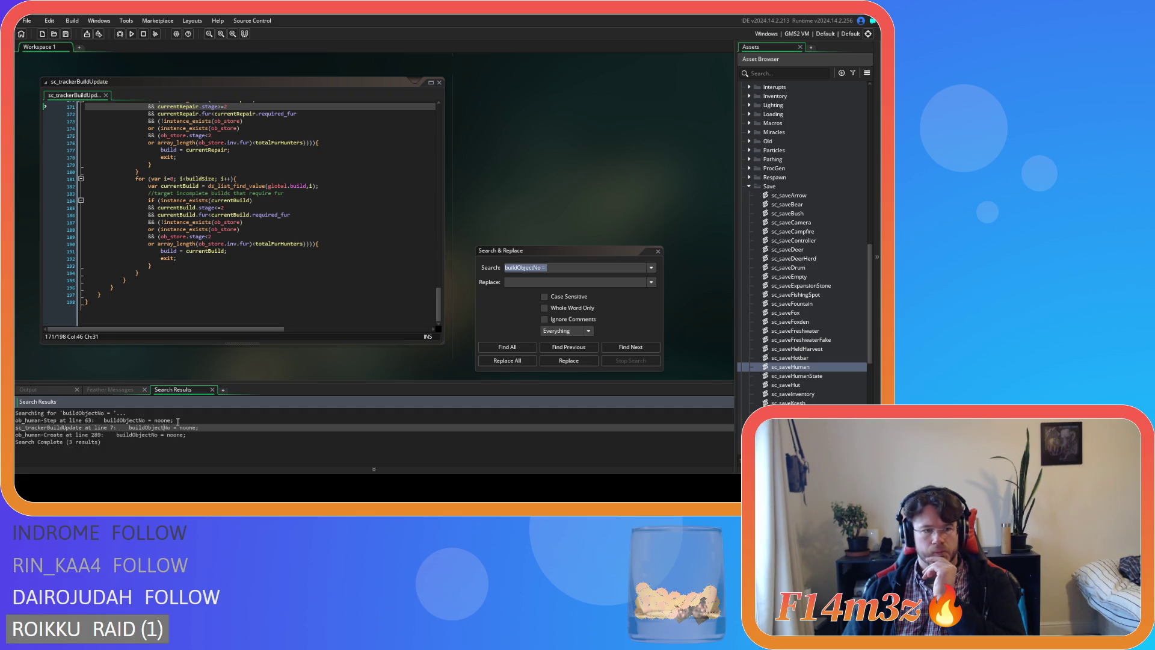
key("Up")
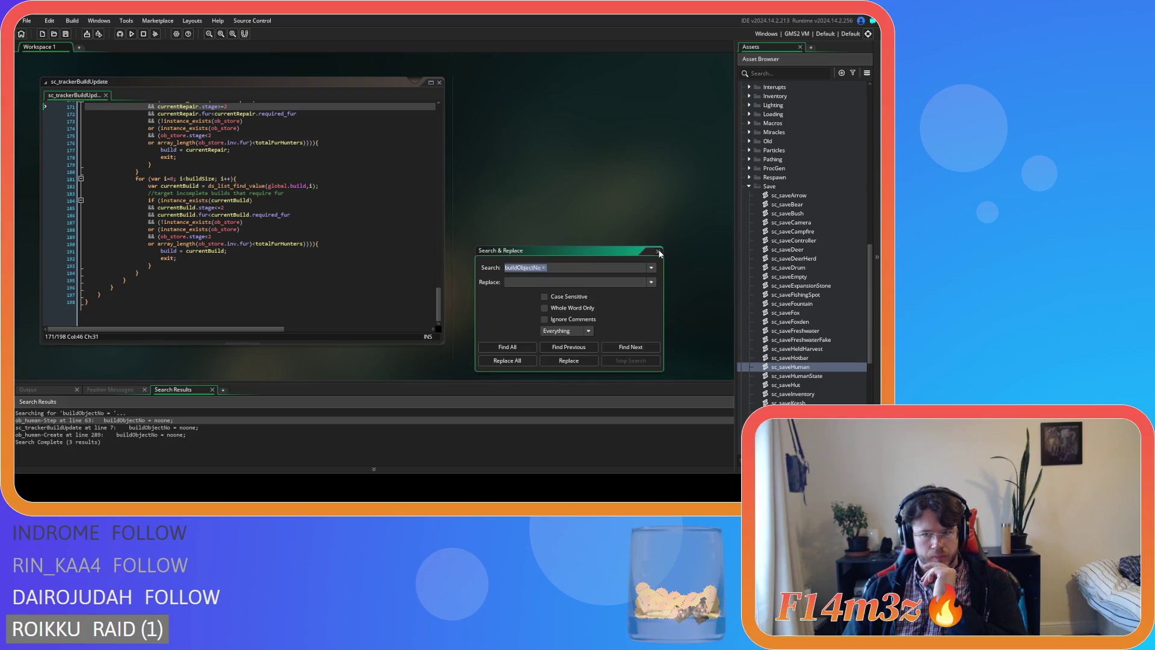
Step: Close the search panel and sc_trackerBuildUpdate window, then reopen ob_human's Step code
left_click(658, 251)
right_click(537, 227)
mouse_move(549, 240)
left_click(590, 279)
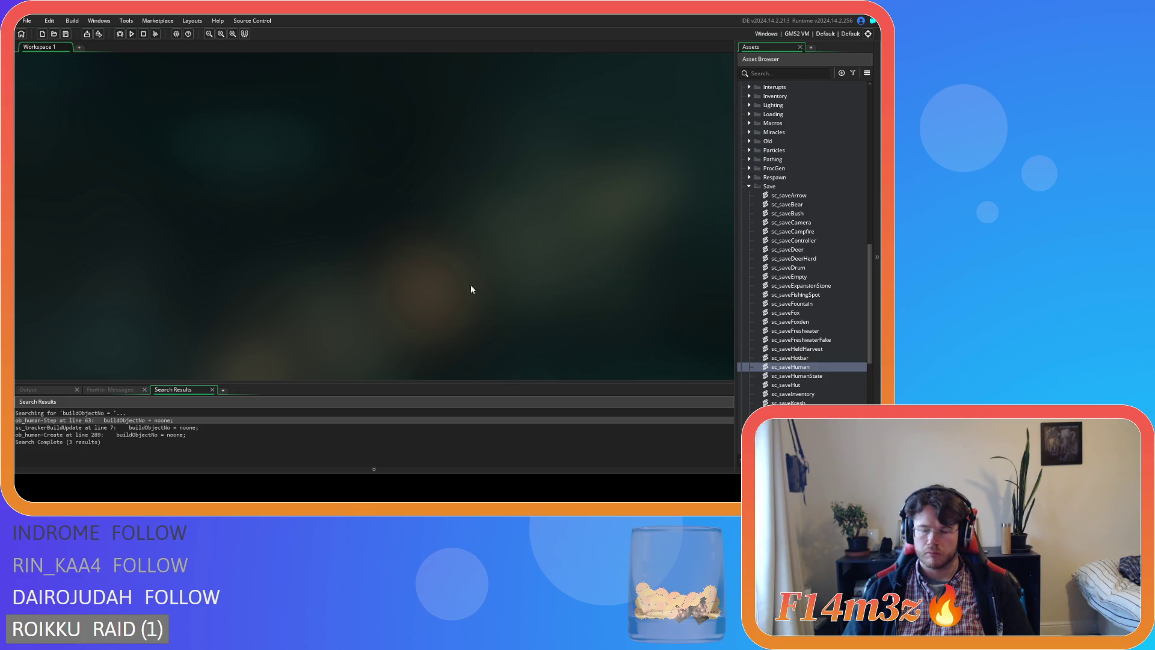
scroll(812, 294, "up", 9)
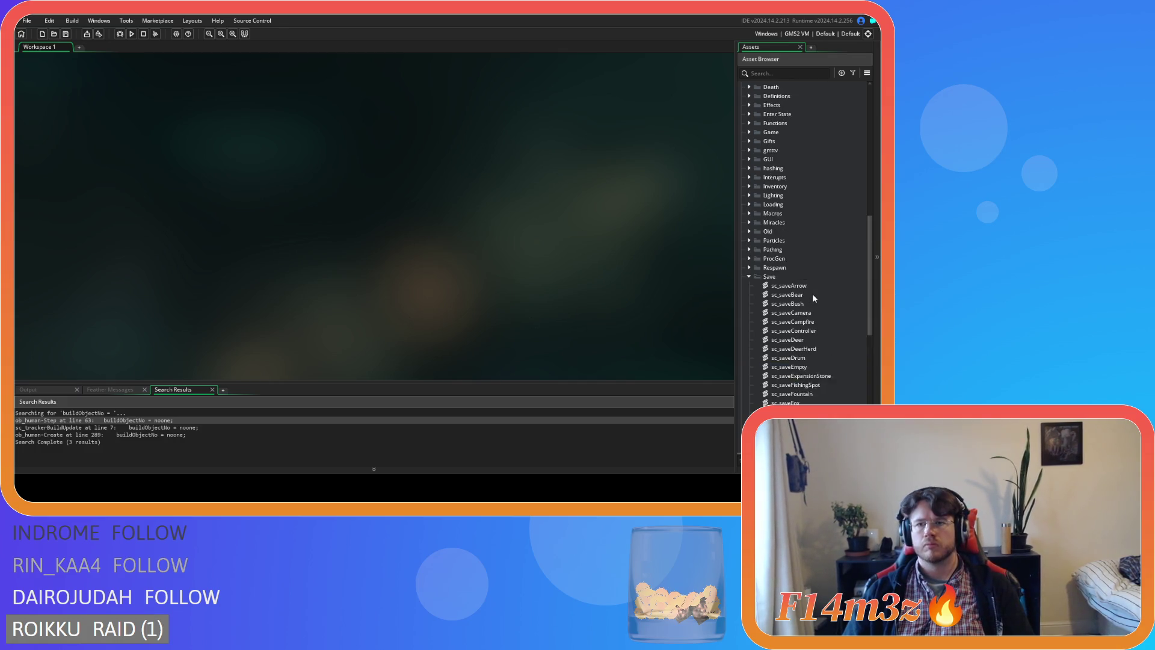
scroll(812, 295, "up", 7)
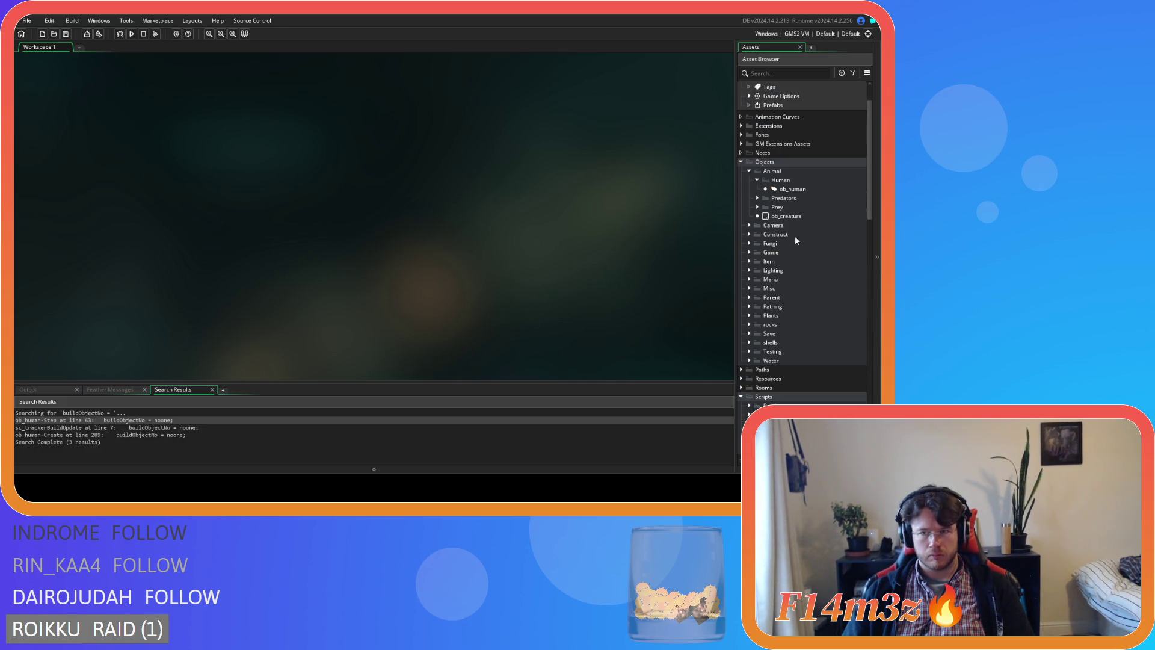
double_click(792, 190)
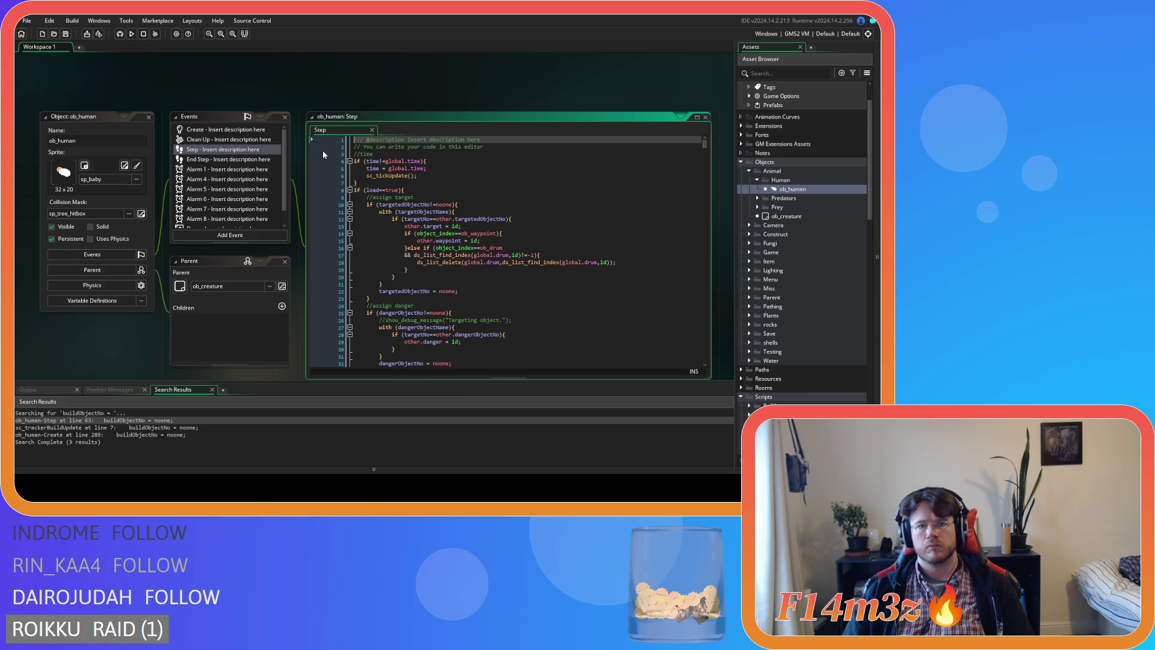
scroll(791, 336, "down", 10)
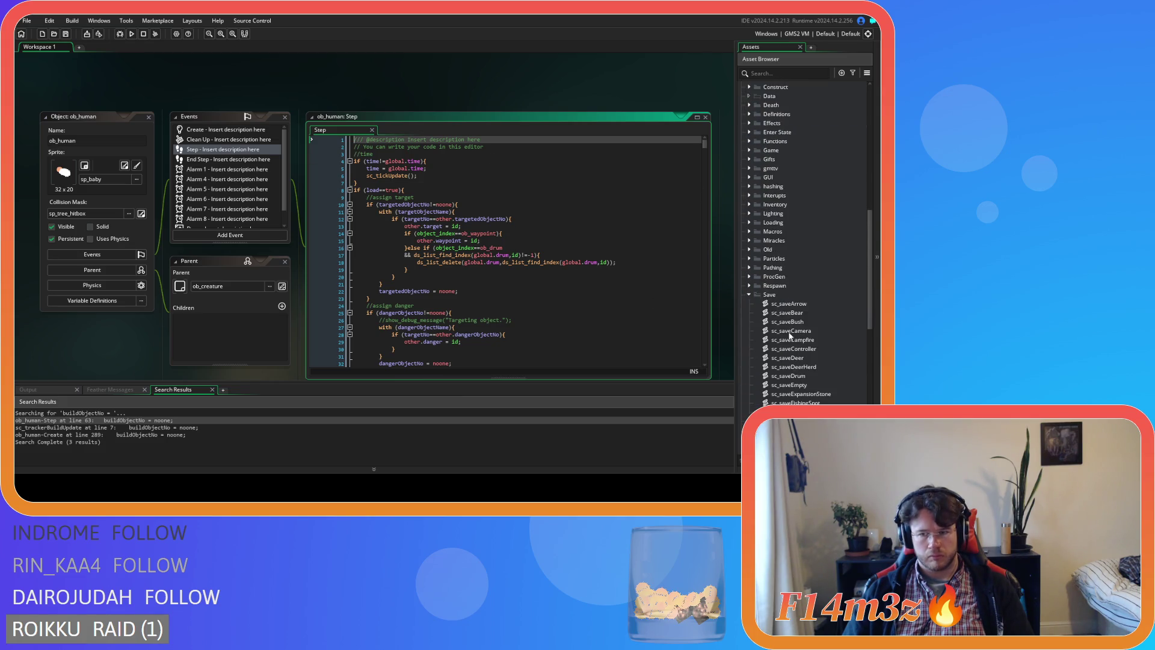
scroll(794, 361, "down", 4)
scroll(793, 361, "down", 1)
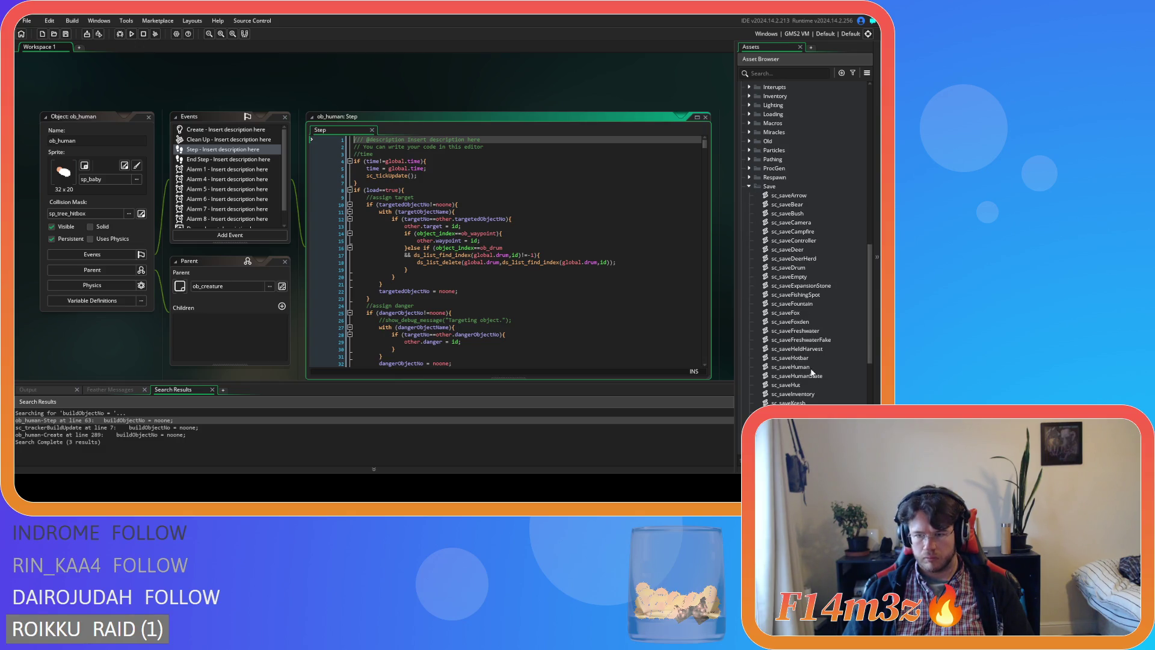
Step: In sc_saveHuman, add an else block setting targetObjectName and targetedObjectNo to noone
double_click(806, 367)
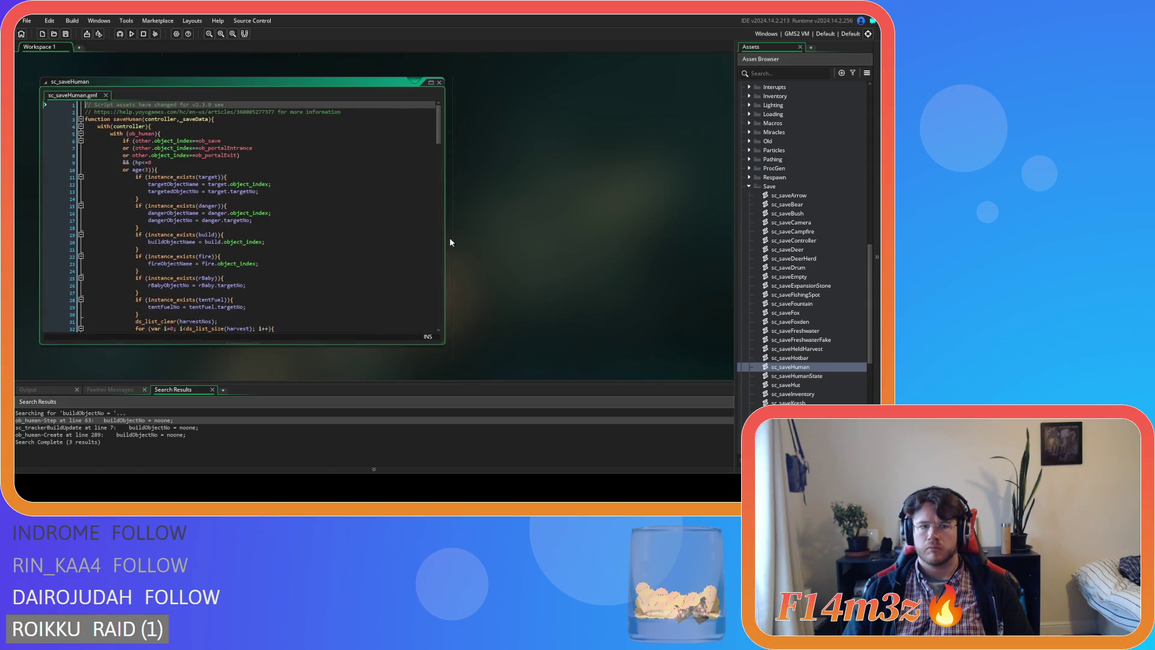
left_click(266, 190)
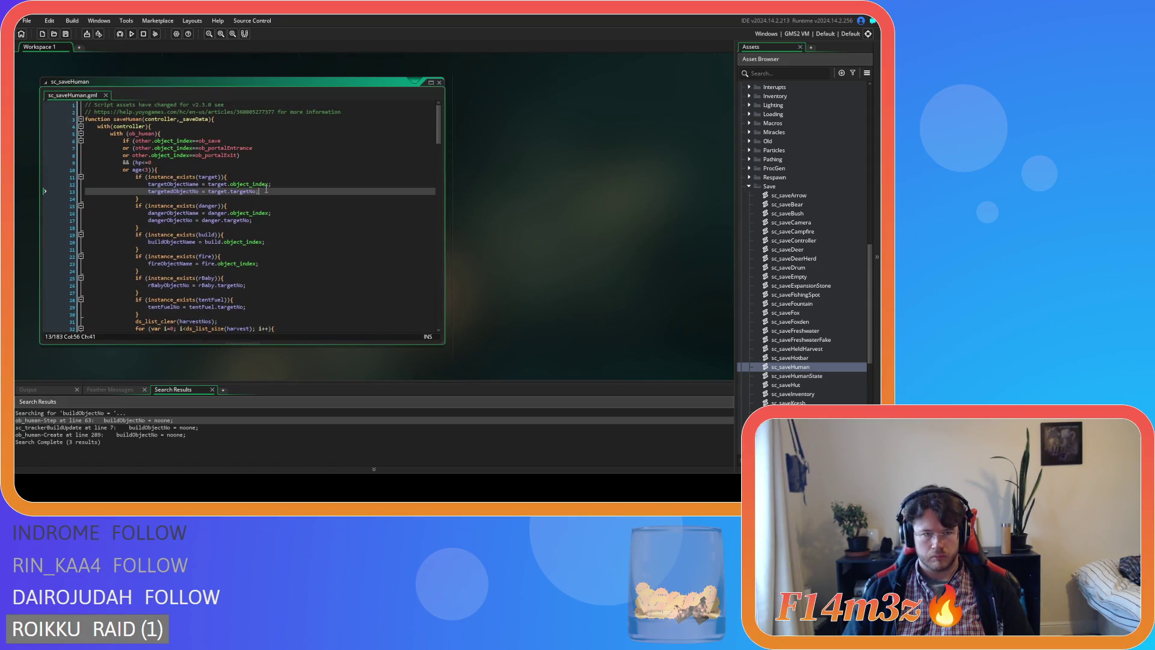
left_click(165, 198)
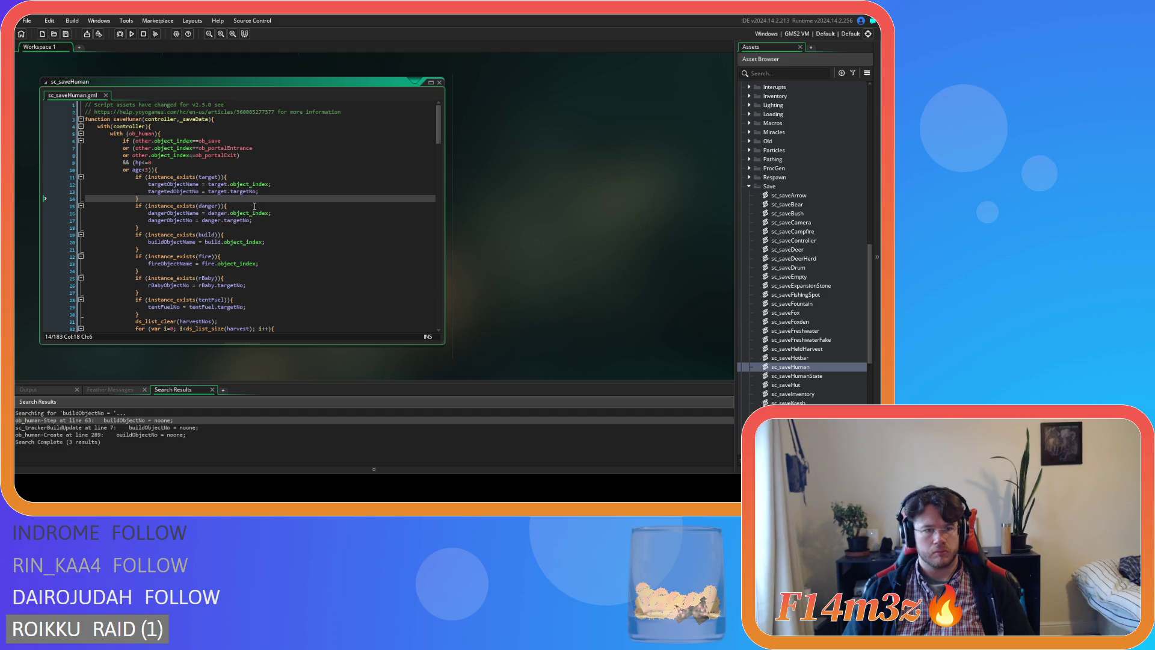
left_click(148, 192)
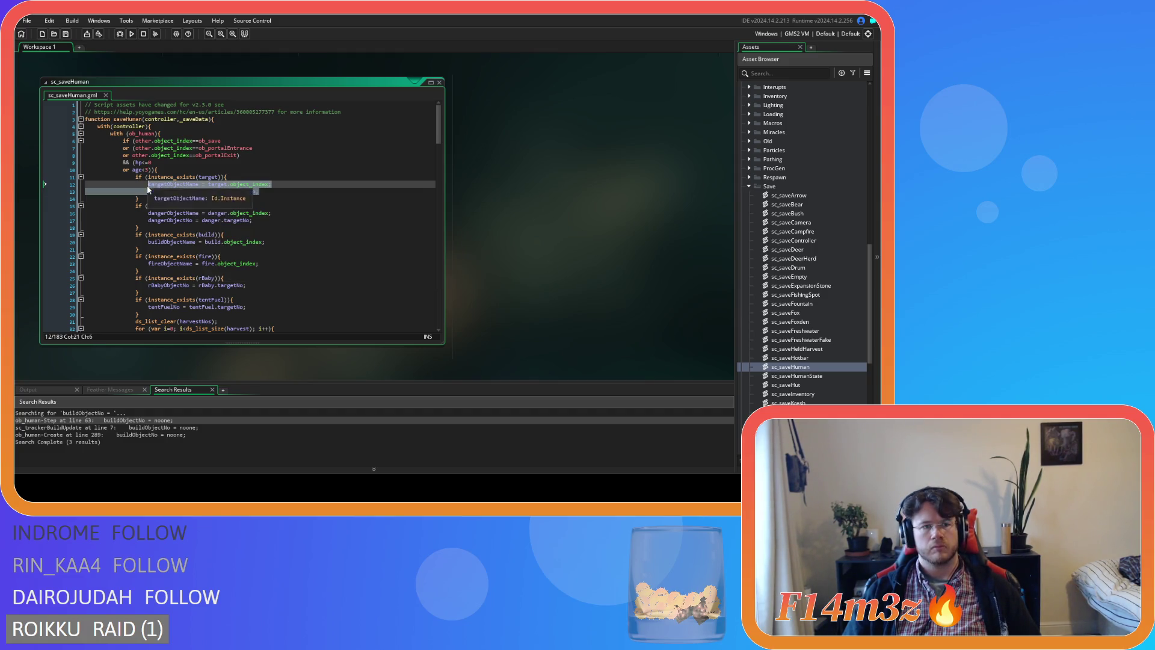
left_click(172, 199)
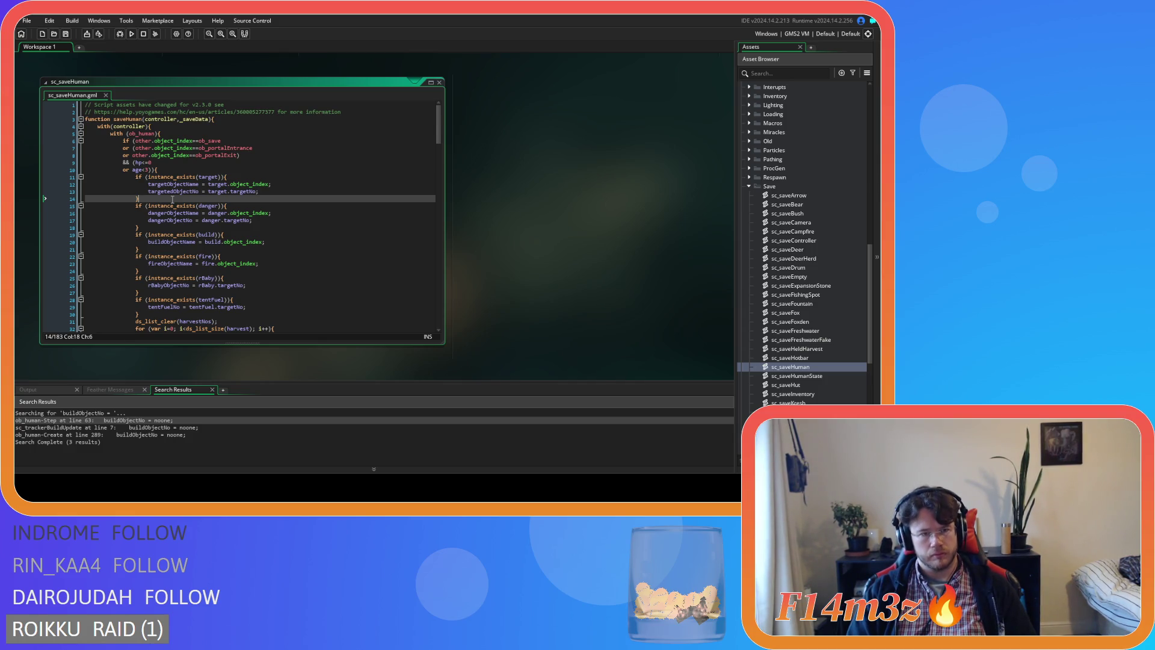
type("else")
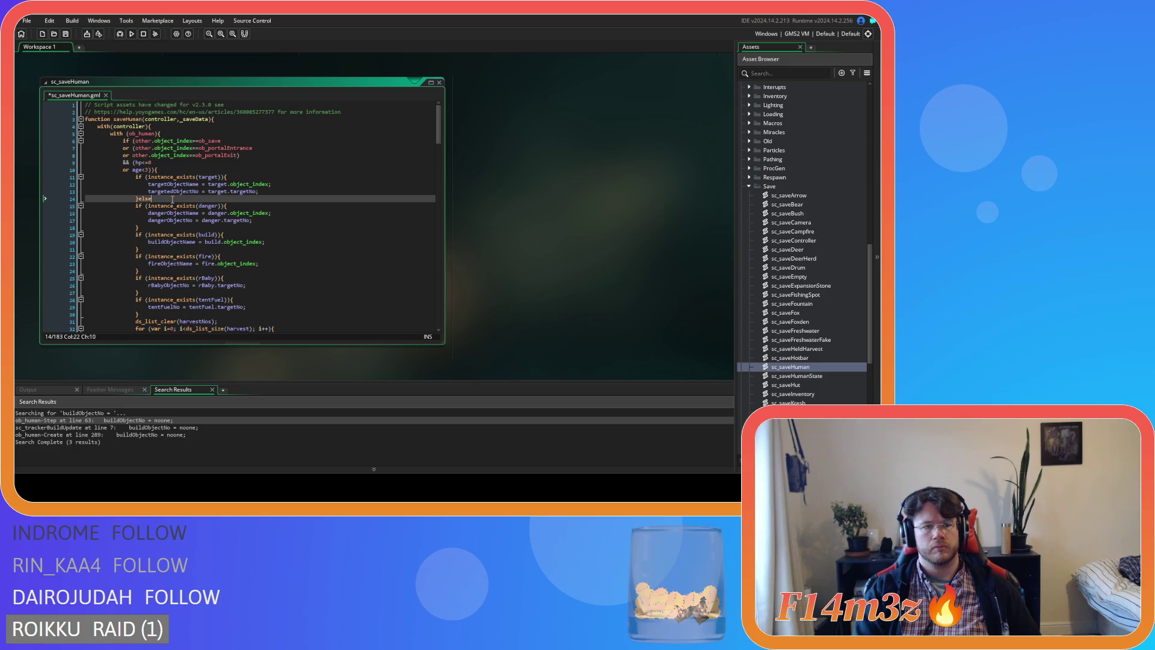
key("Return")
key("Return")
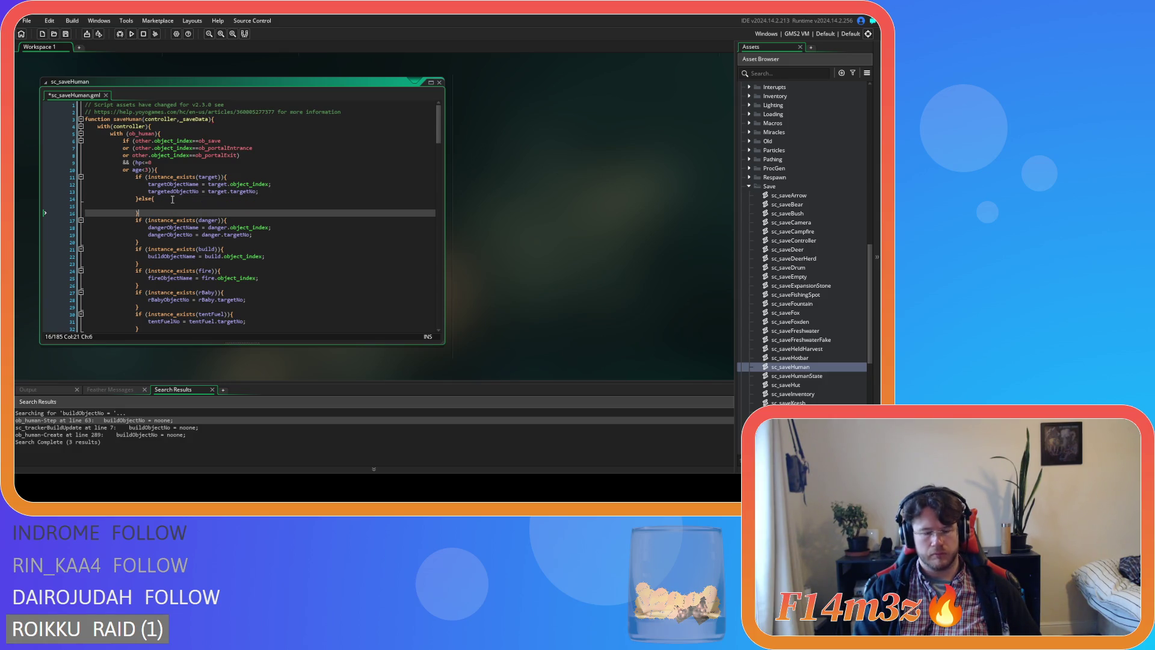
key("ctrl+v")
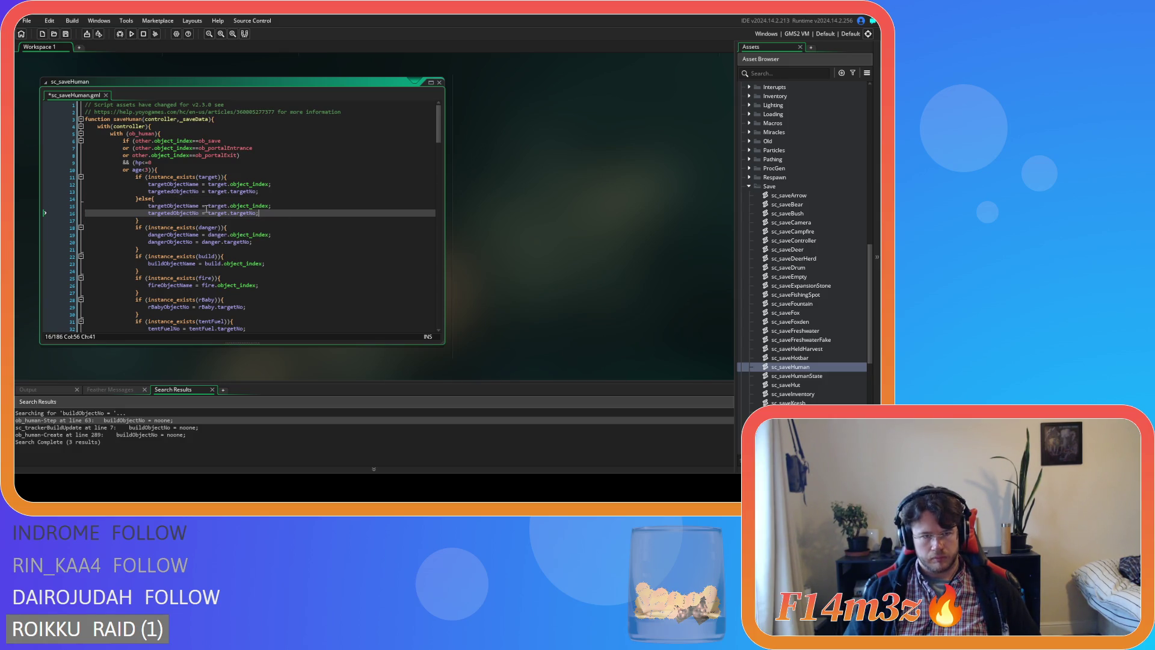
left_click_drag(208, 206, 269, 208)
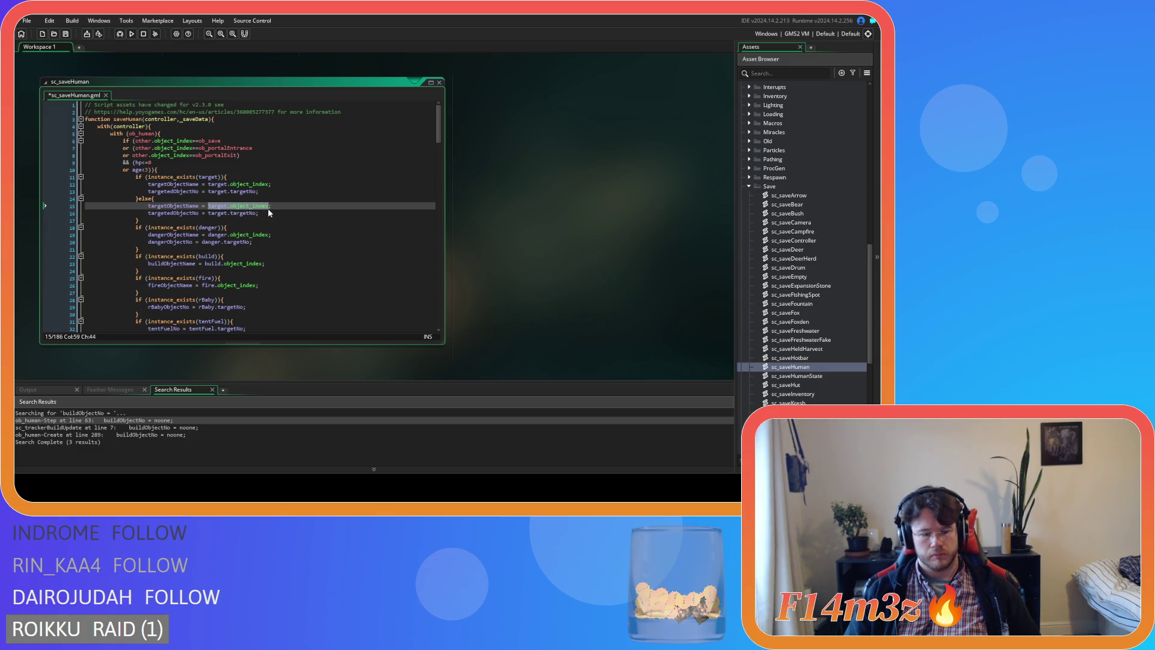
type("noone")
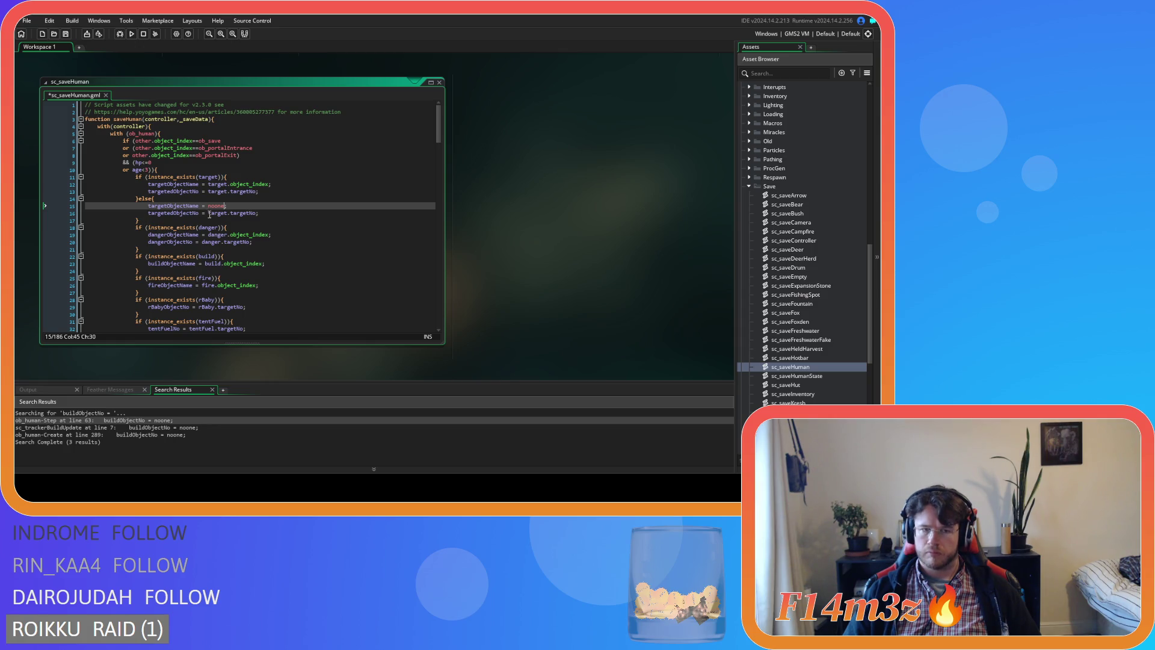
left_click(210, 214)
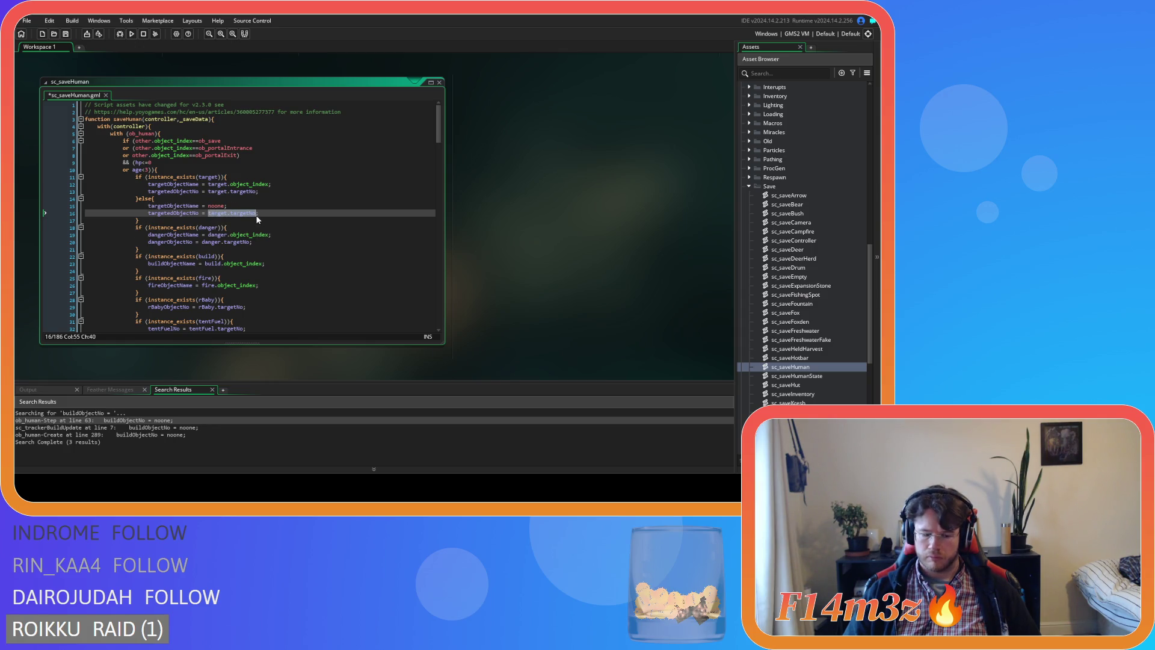
type("noo")
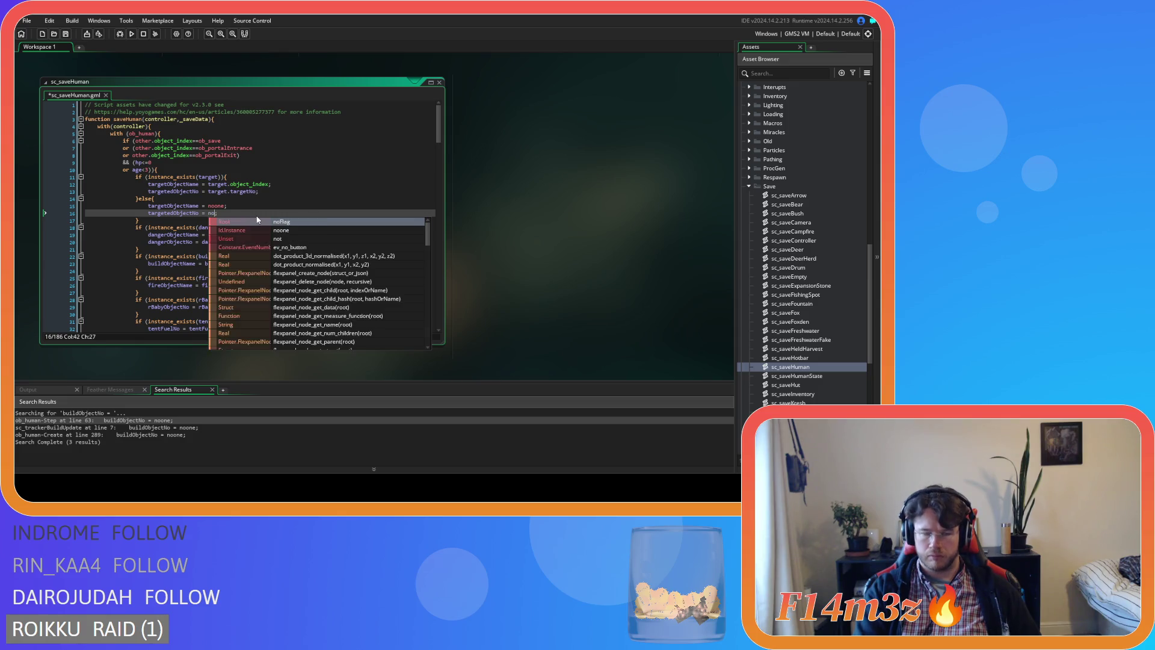
key("Return")
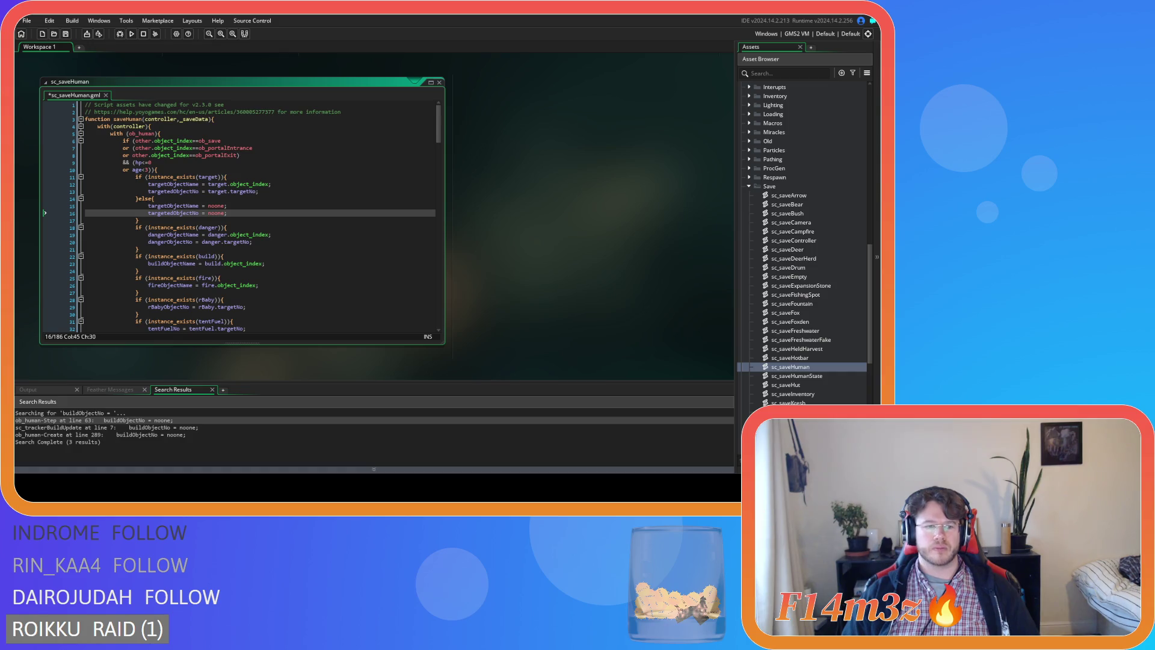
Step: Save sc_saveHuman and review the dangerObjectNo and buildObjectName assignments below
left_click(279, 264)
left_click(279, 229)
key("ctrl+s")
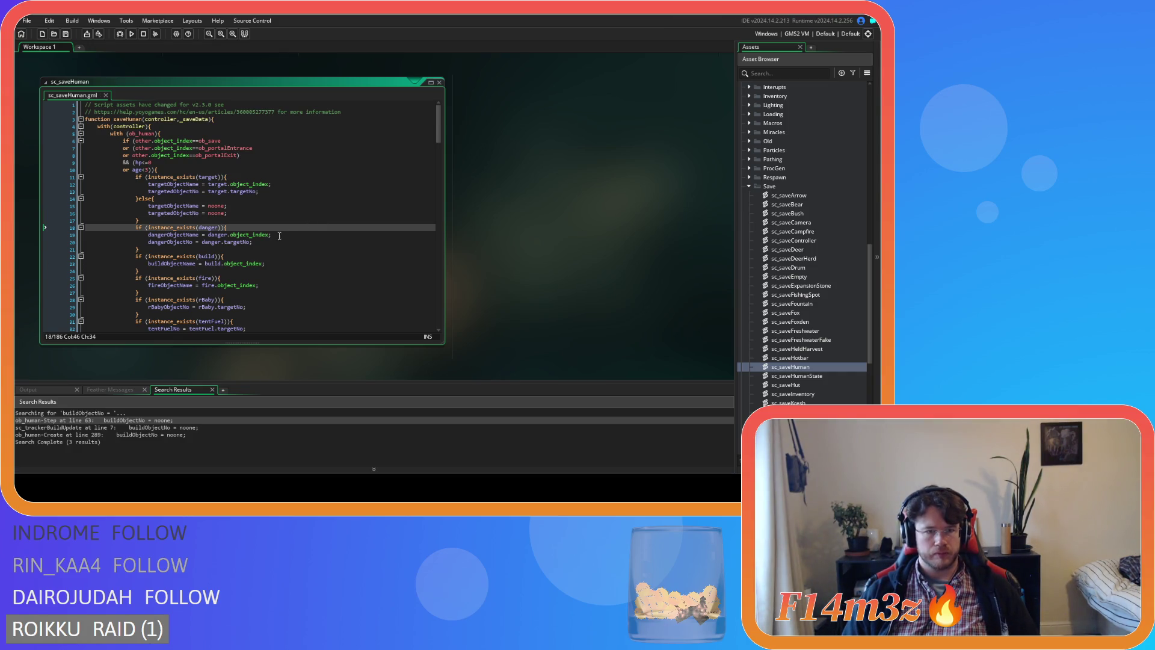
left_click(270, 242)
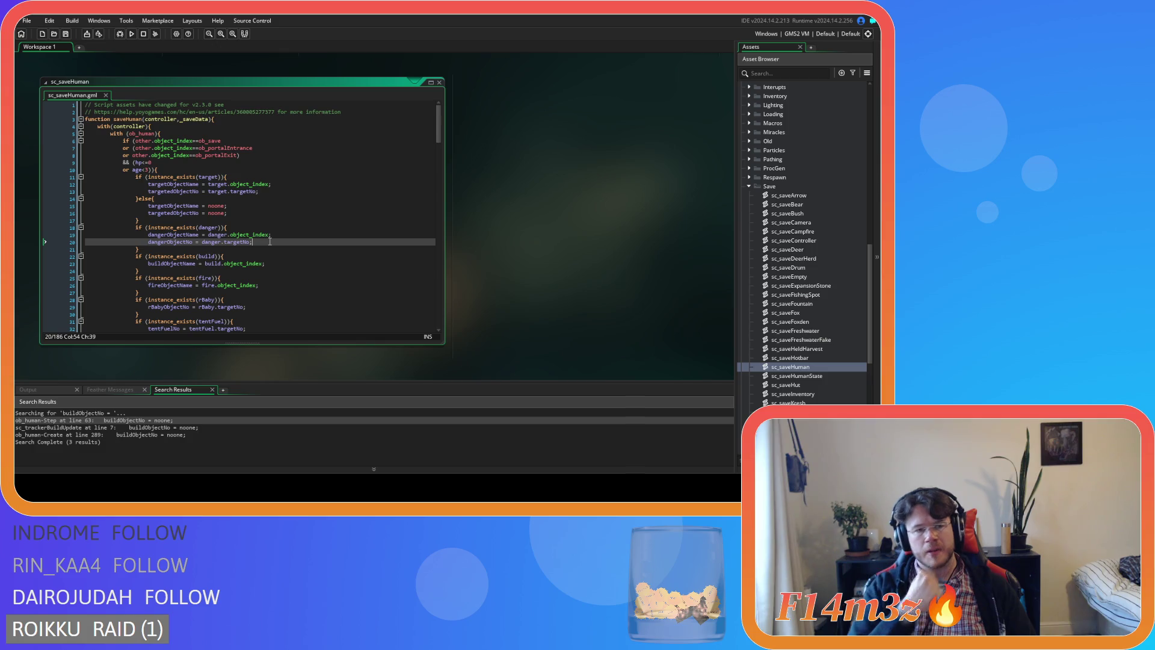
left_click(288, 263)
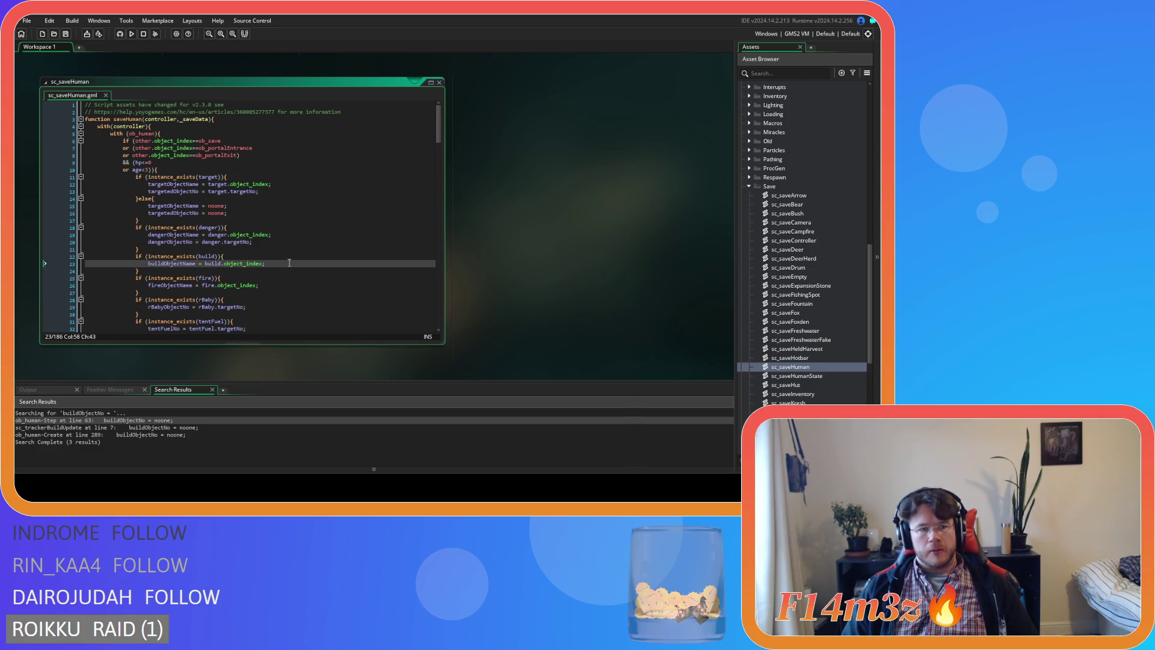
scroll(494, 212, "up", 5)
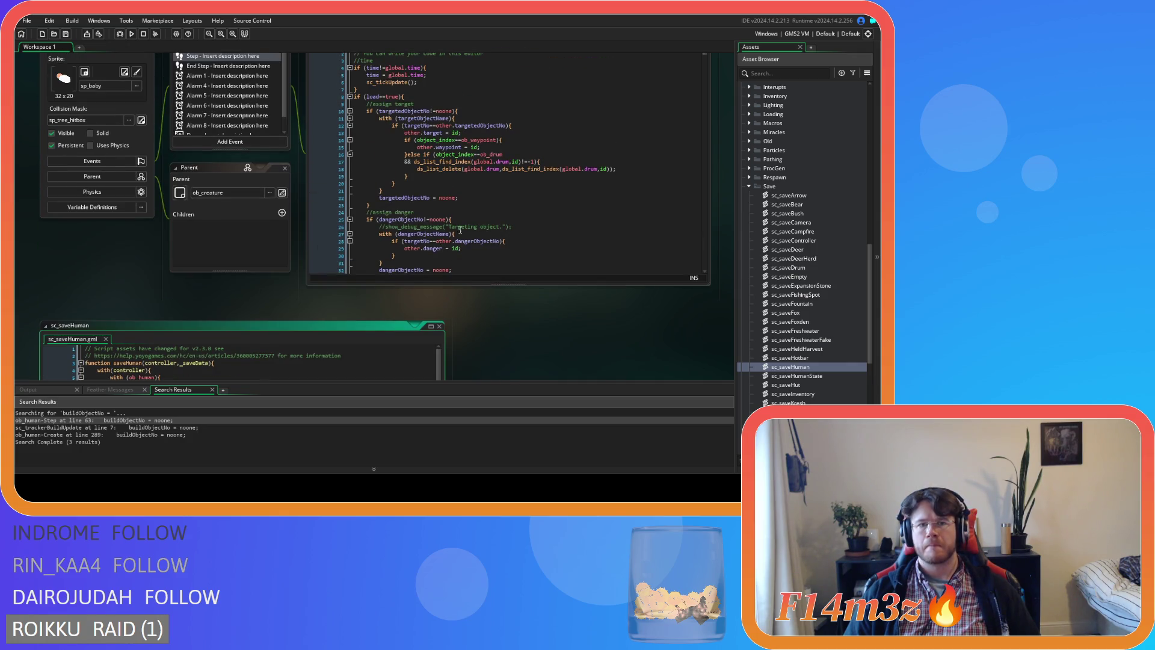
Step: Copy the dangerObjectNo name from the ob_human Step code
left_click(461, 212)
scroll(460, 205, "down", 4)
double_click(415, 181)
key("ctrl+c")
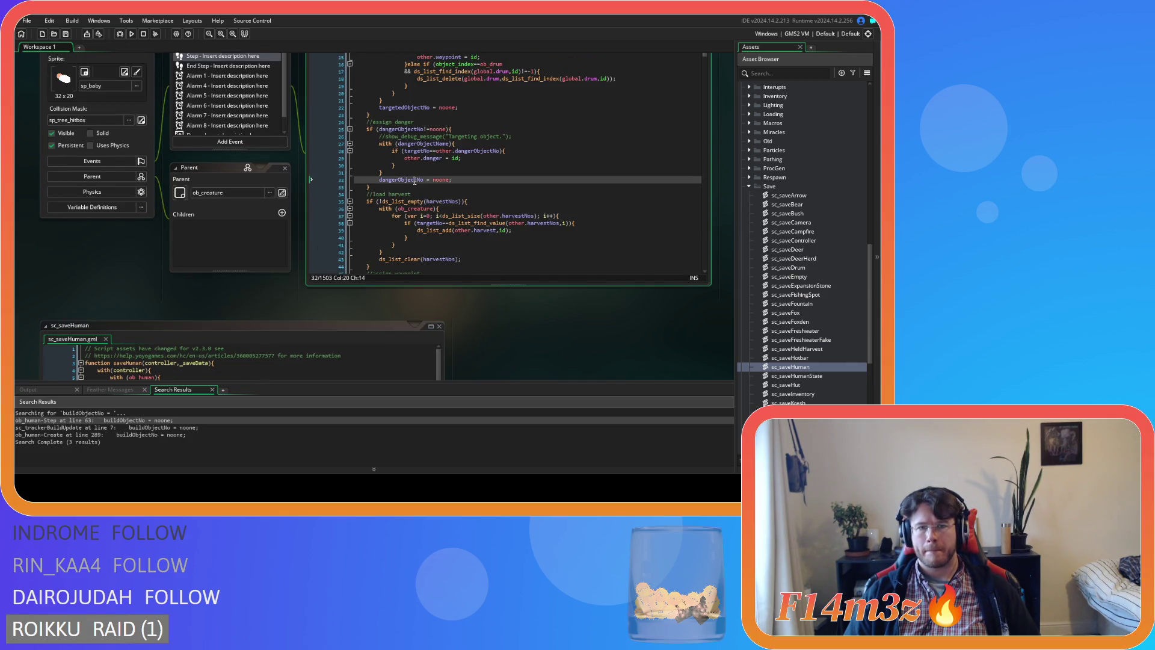
scroll(504, 284, "down", 4)
Step: Add line 24 'dangerObjectNo = build.targetNo;' in sc_saveHuman, correcting the capital T
left_click(291, 292)
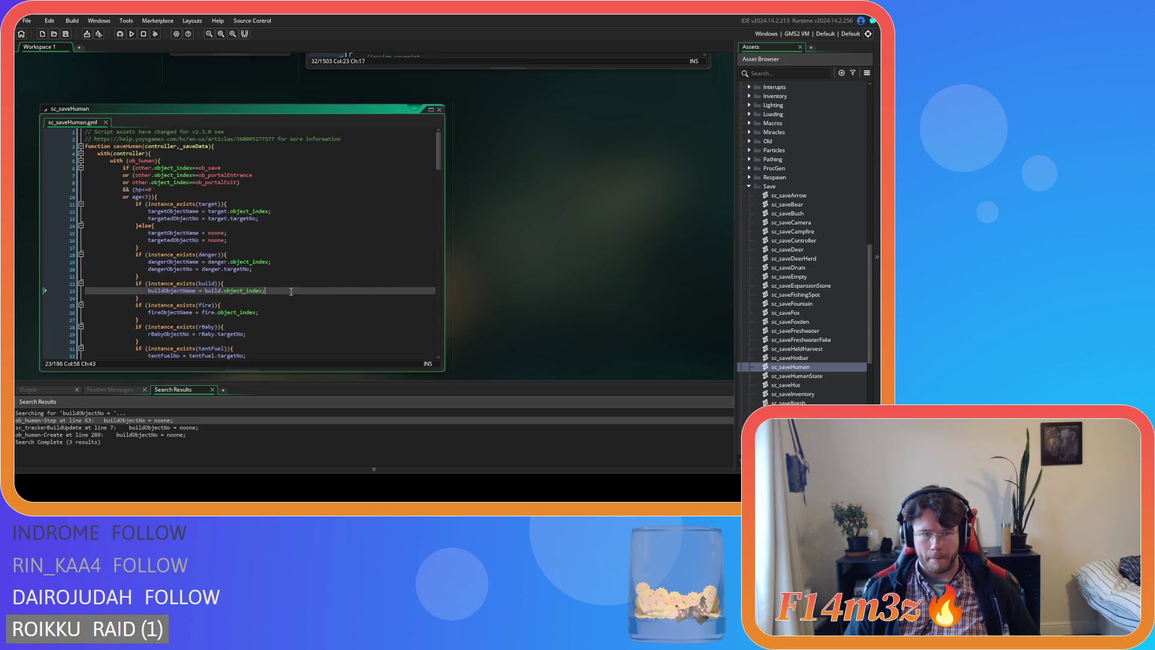
key("Return")
key("ctrl+v")
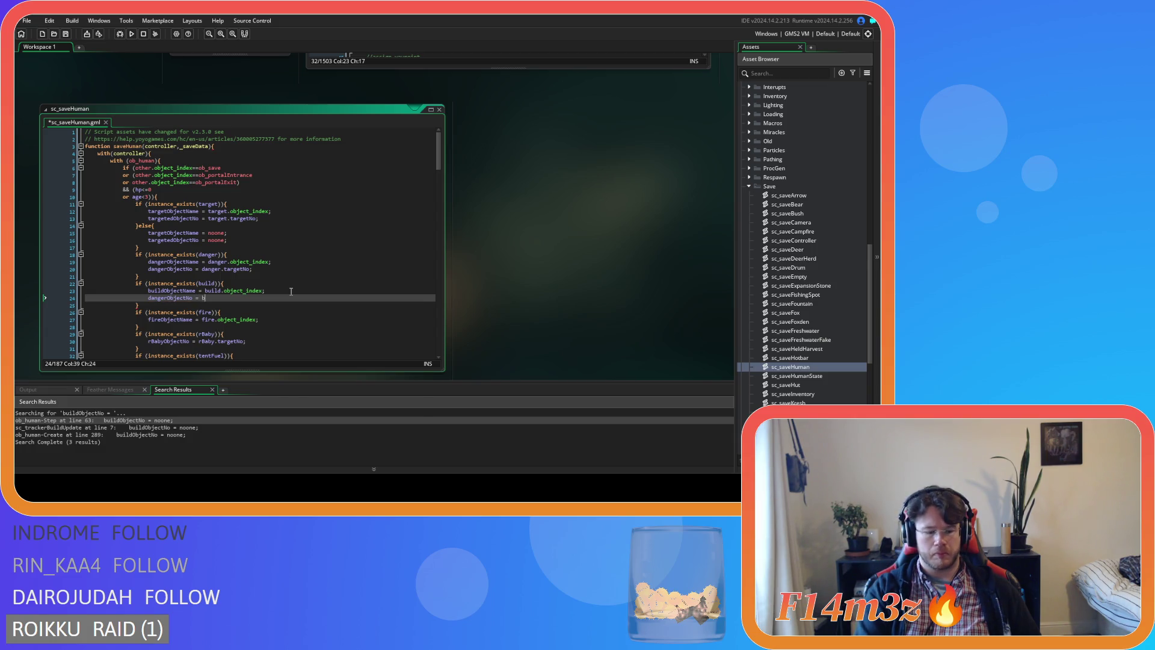
type("uild.TargetNo")
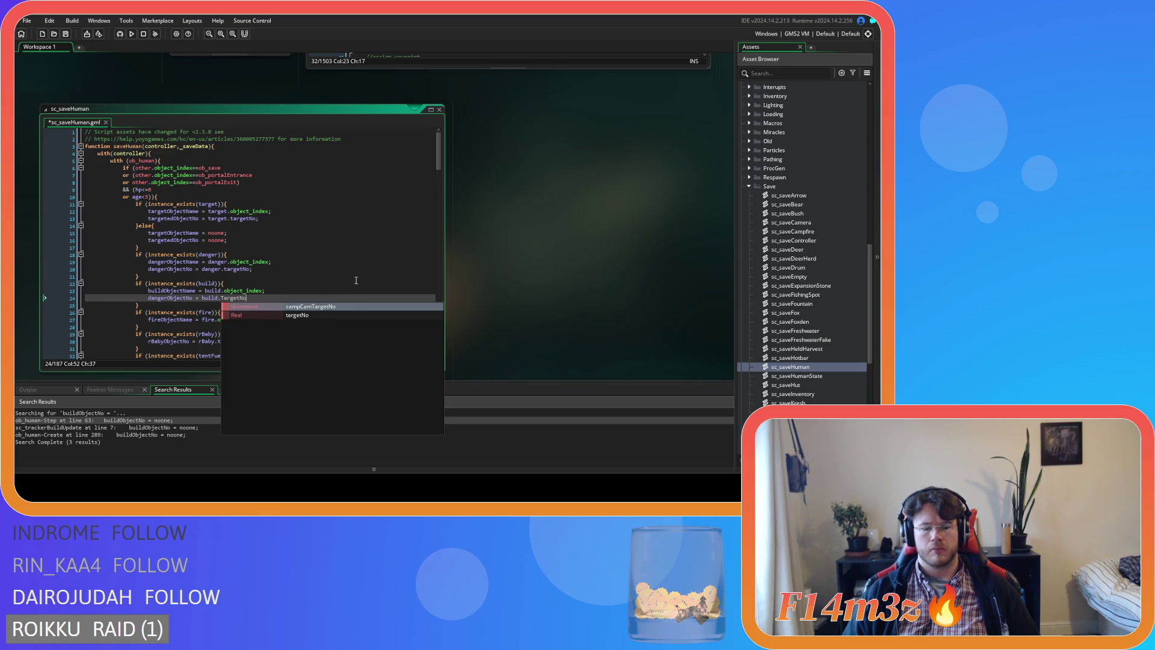
type(";")
scroll(499, 276, "up", 4)
scroll(515, 288, "down", 2)
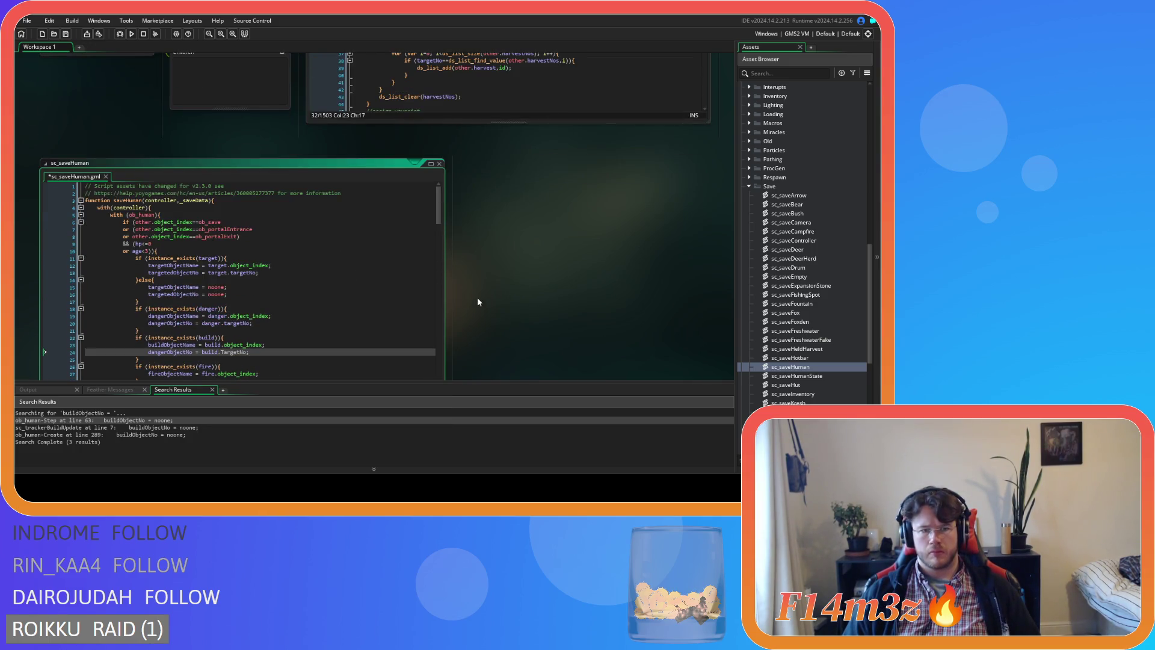
scroll(433, 345, "up", 1)
scroll(361, 355, "down", 1)
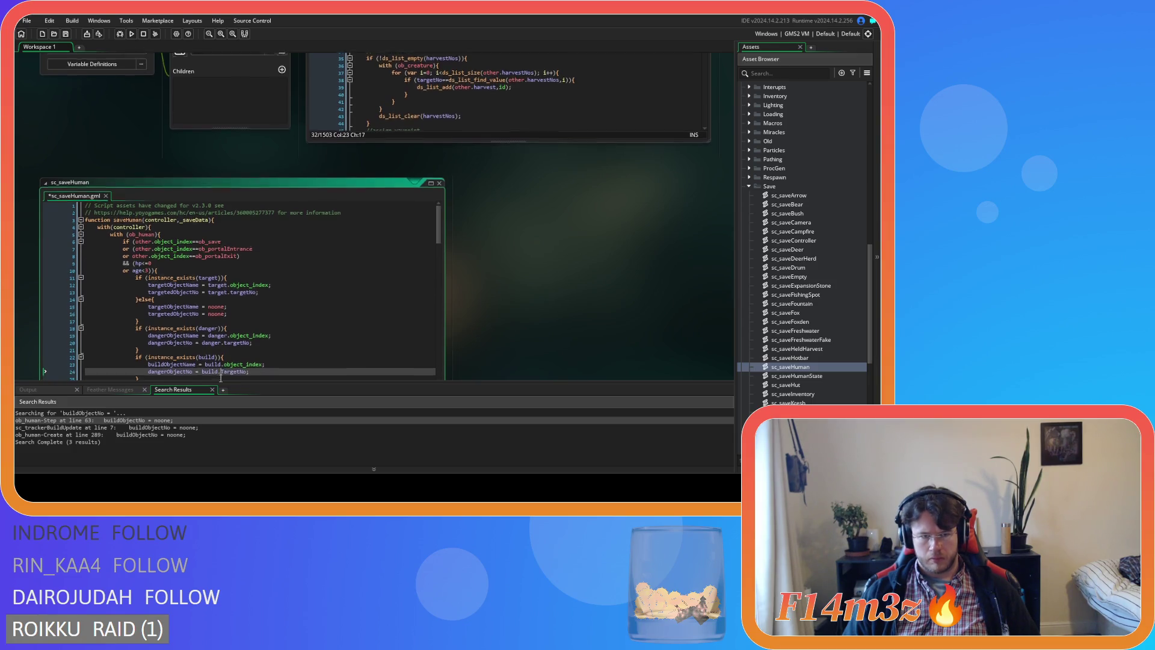
key("Left")
key("Left")
key("Left")
key("BackSpace")
scroll(493, 343, "up", 8)
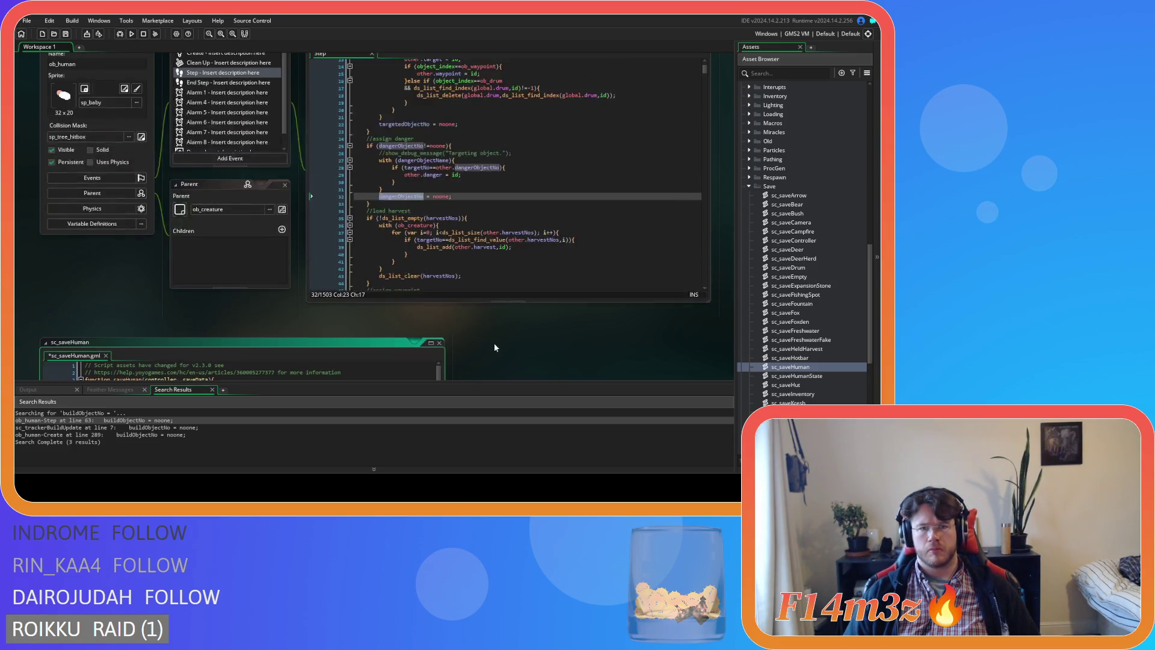
Step: Change 'targetNo == other' to 'targetNo==other' on Step lines 59 and 68
left_click(491, 232)
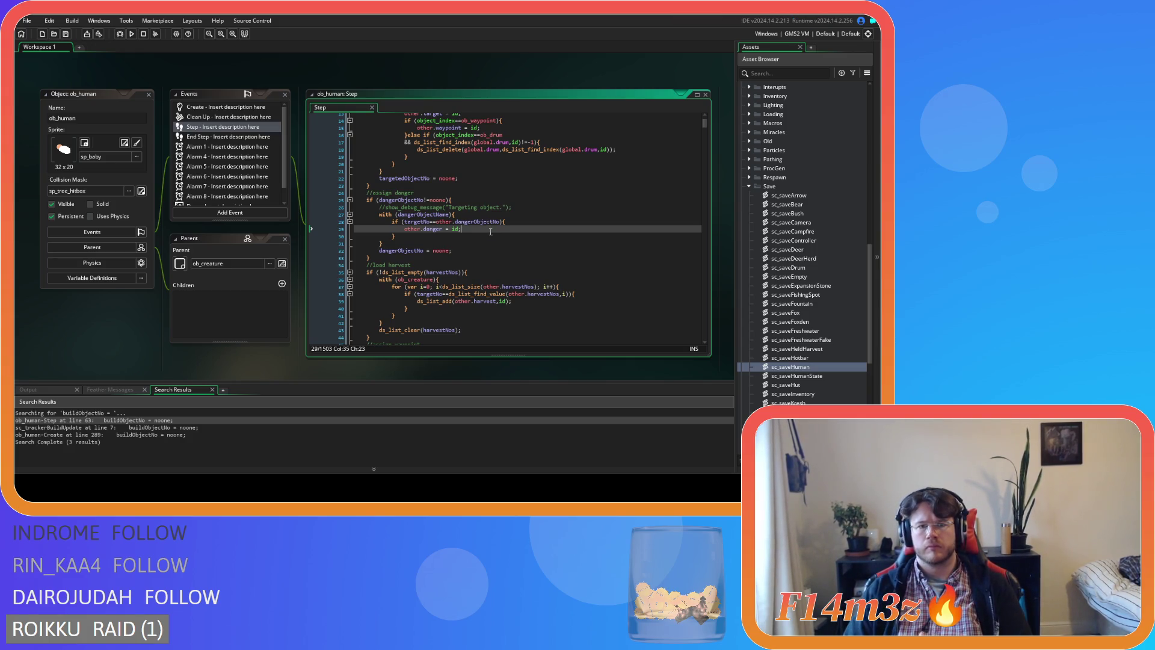
scroll(491, 232, "up", 2)
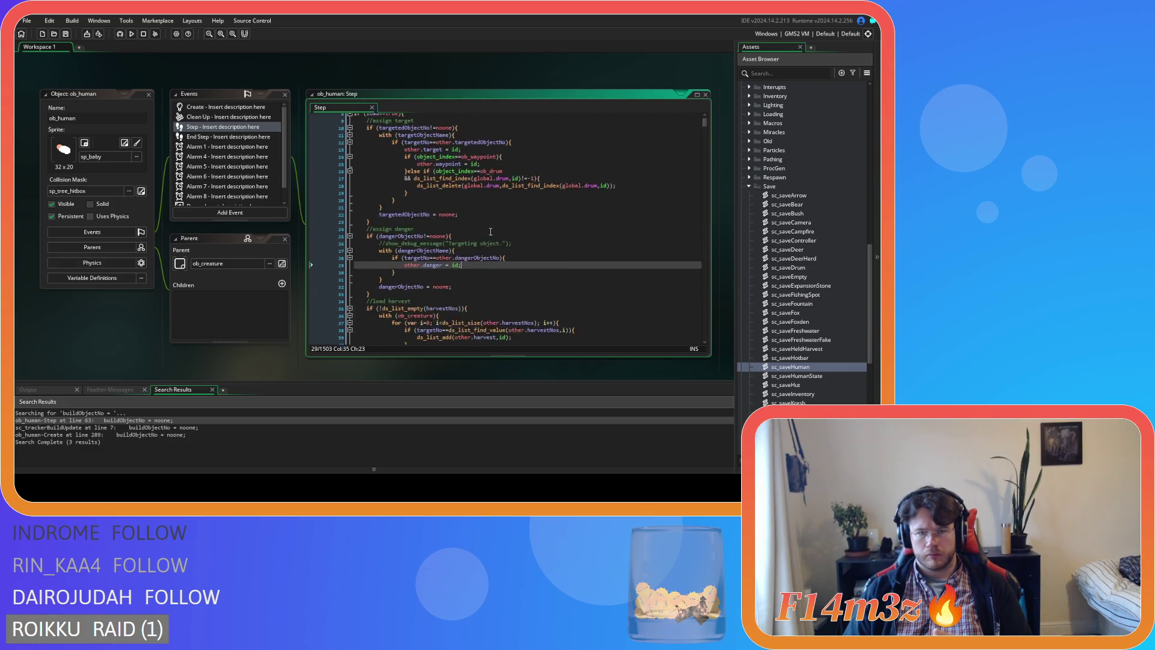
scroll(490, 232, "down", 12)
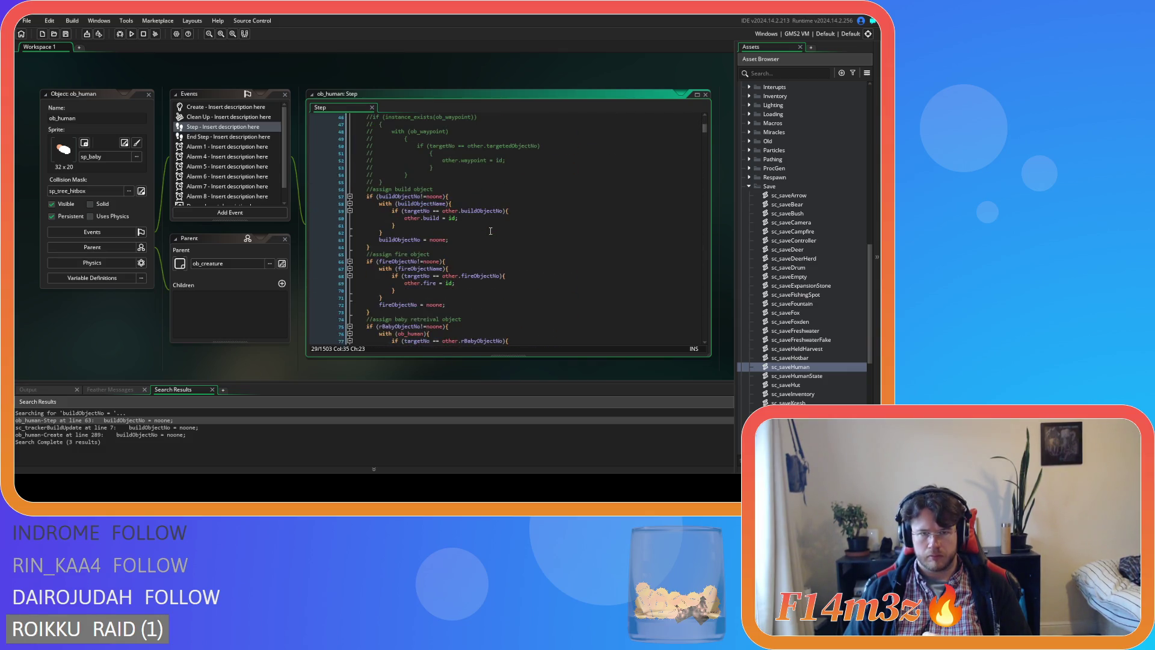
left_click(491, 231)
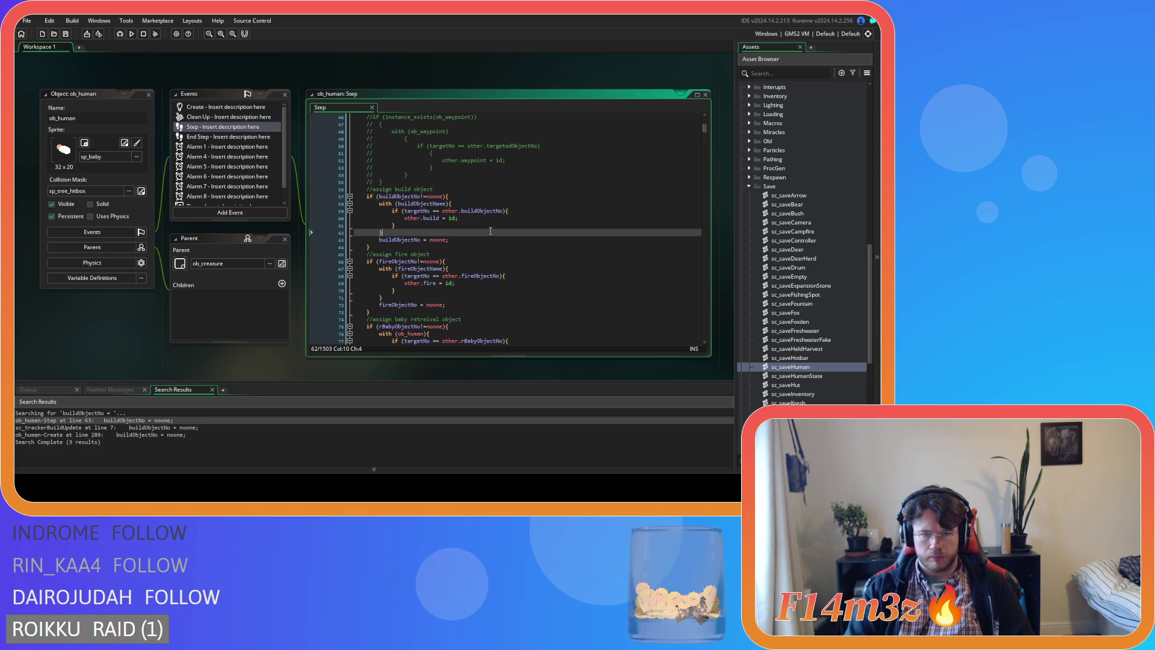
left_click(436, 211)
key("BackSpace")
key("Right")
key("Right")
key("Delete")
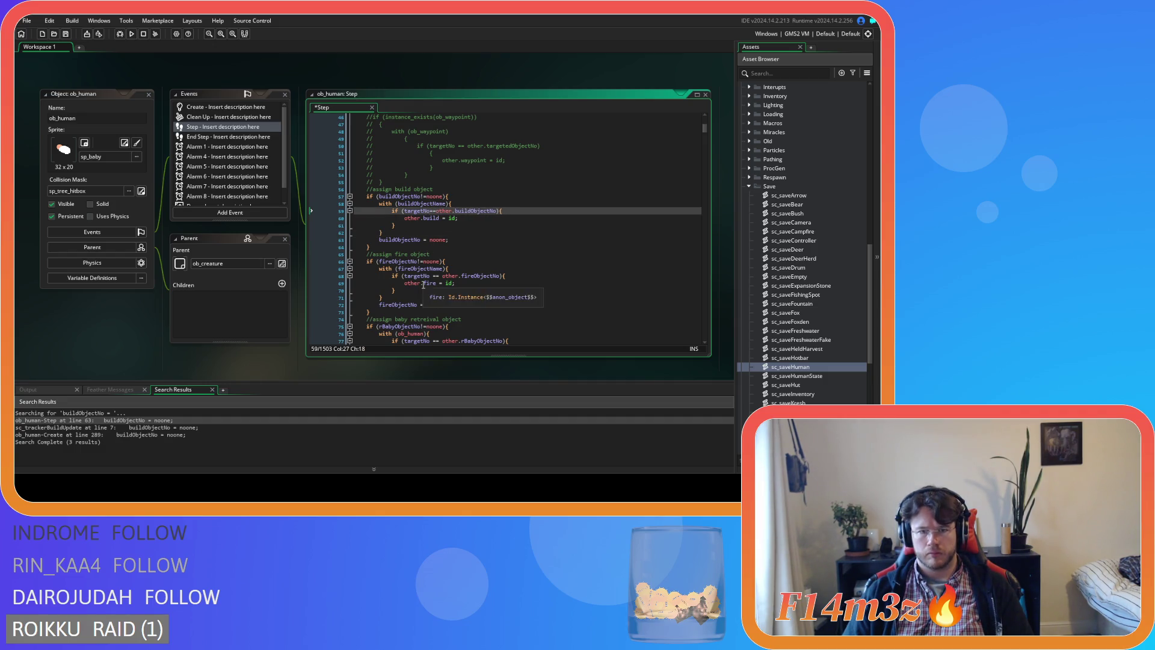
left_click(435, 276)
key("BackSpace")
key("Right")
key("Right")
key("Delete")
Step: Remove the spaces around == in the targetNo comparisons on lines 77 and 86
scroll(458, 307, "down", 3)
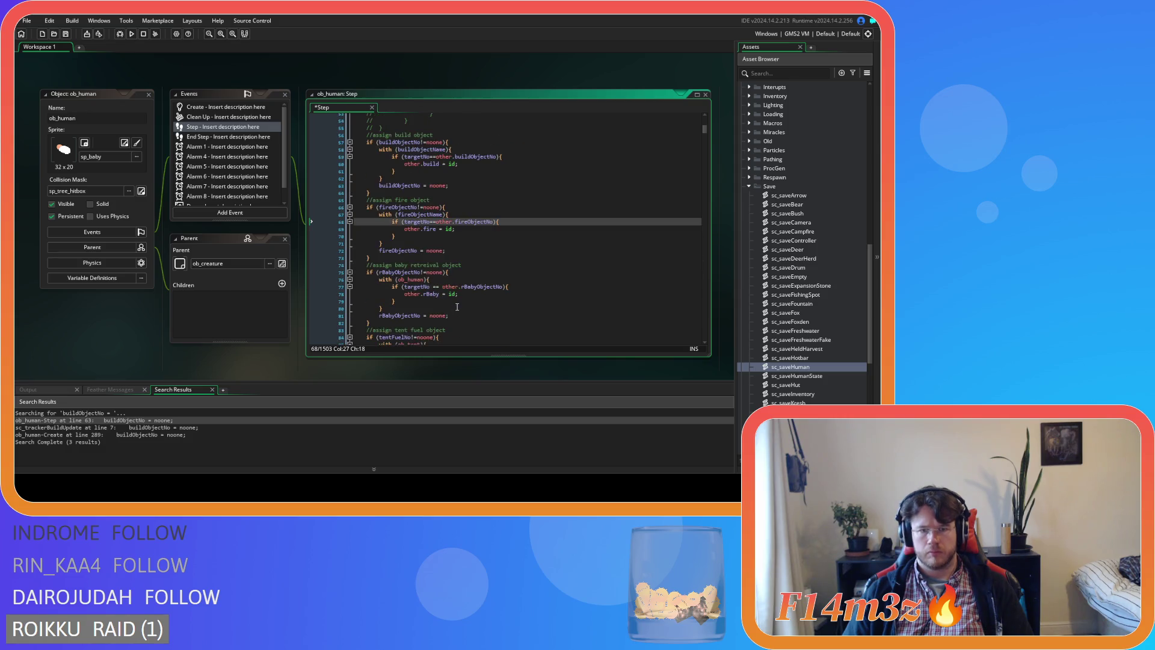
left_click(437, 286)
key("BackSpace")
key("Right")
key("Right")
key("Delete")
scroll(455, 308, "down", 1)
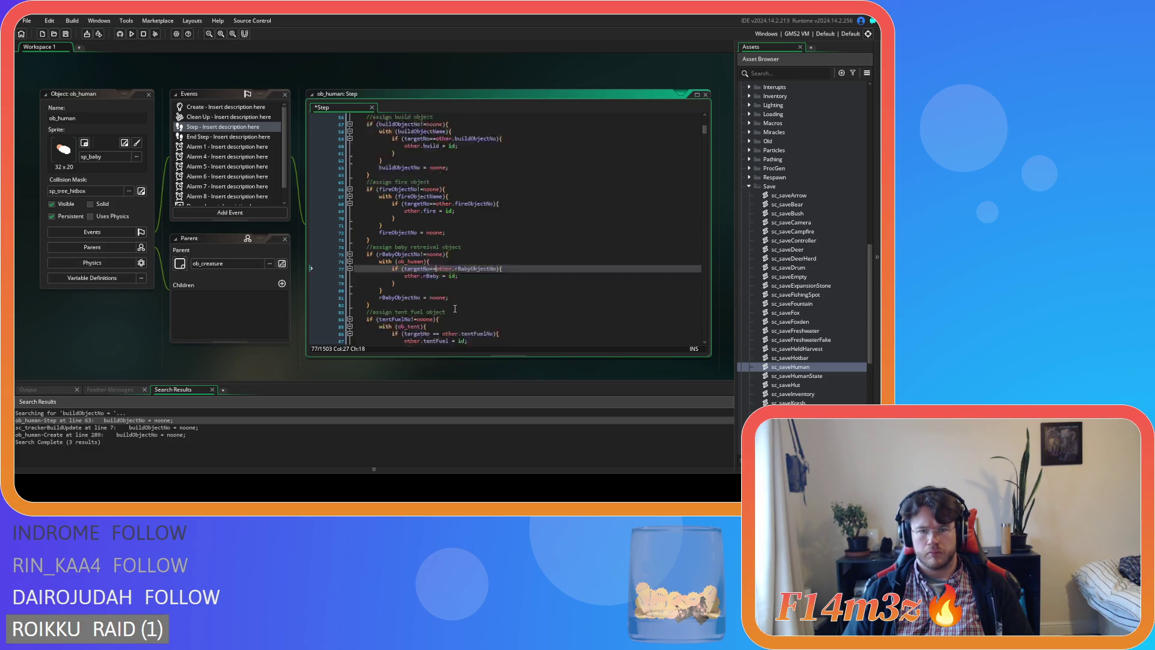
scroll(455, 309, "down", 2)
left_click(432, 299)
key("BackSpace")
key("Right")
key("Right")
key("Delete")
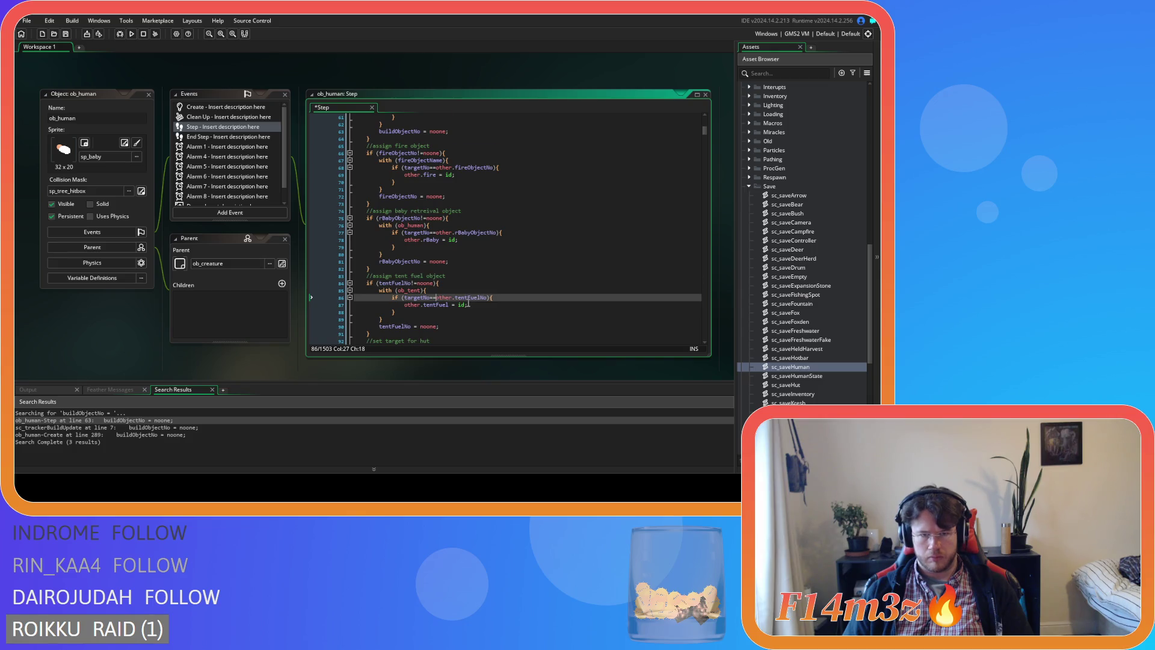
Step: Review the rest of the Step code and save it
scroll(468, 305, "down", 10)
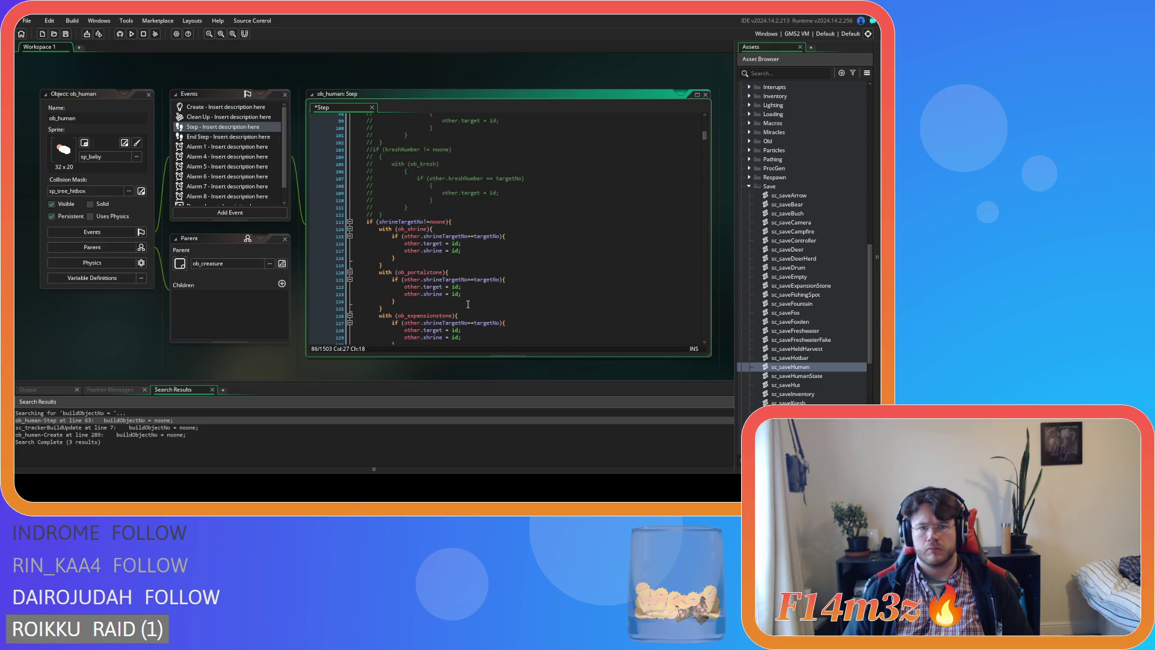
scroll(468, 304, "down", 3)
scroll(542, 293, "down", 4)
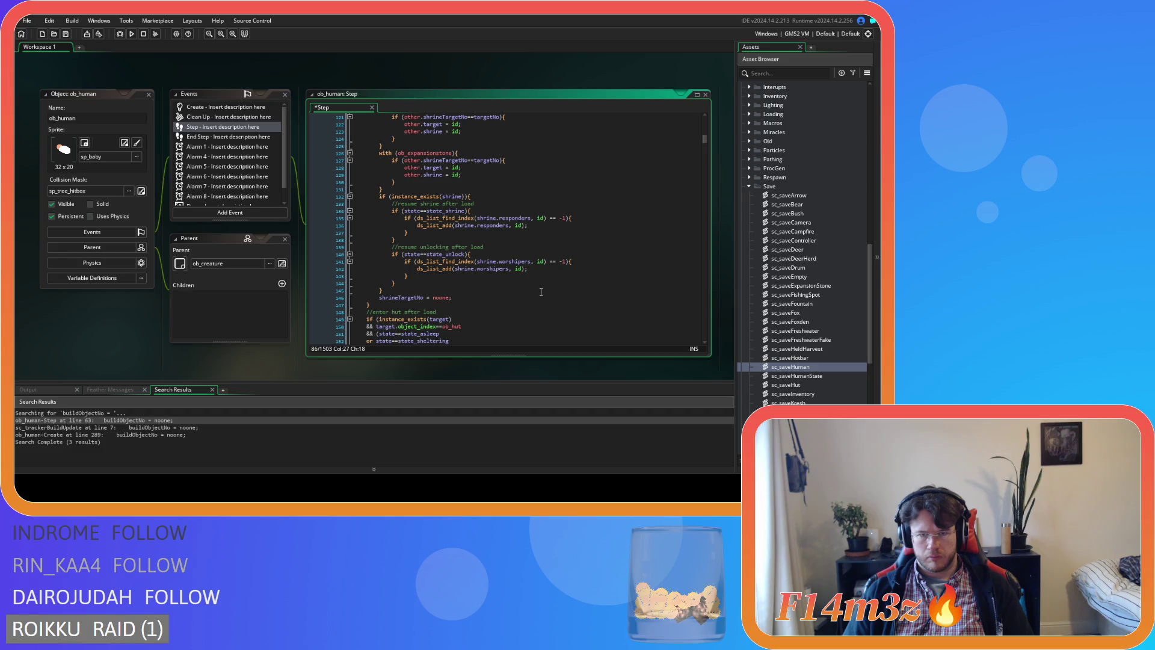
scroll(541, 293, "down", 2)
scroll(541, 292, "down", 3)
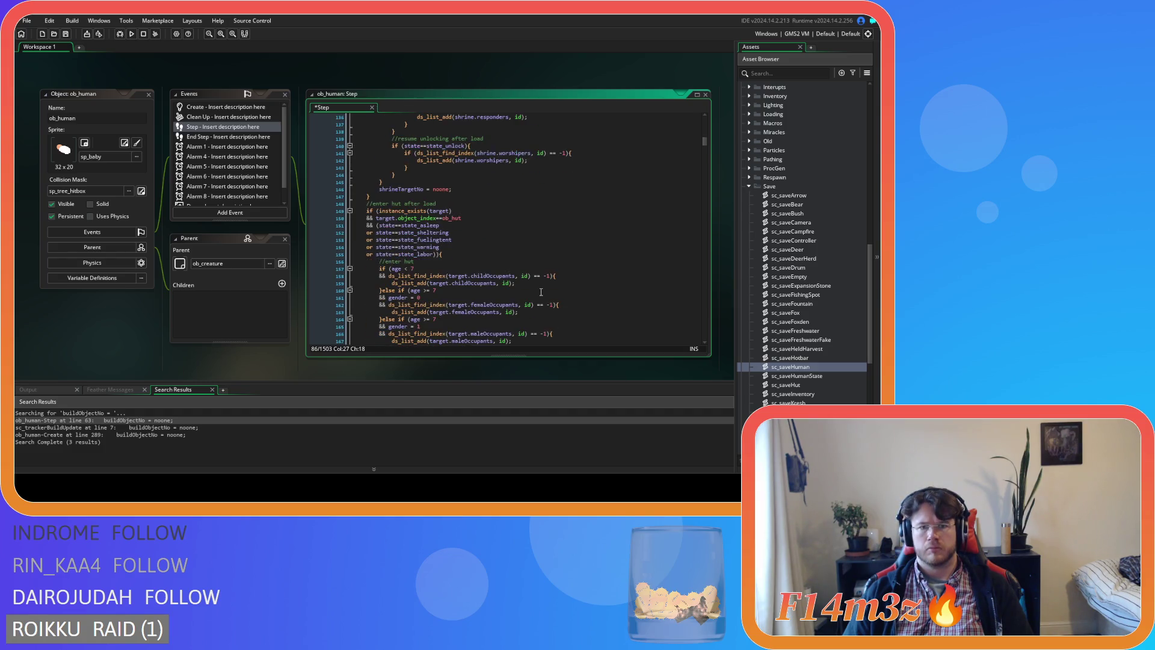
scroll(541, 292, "up", 20)
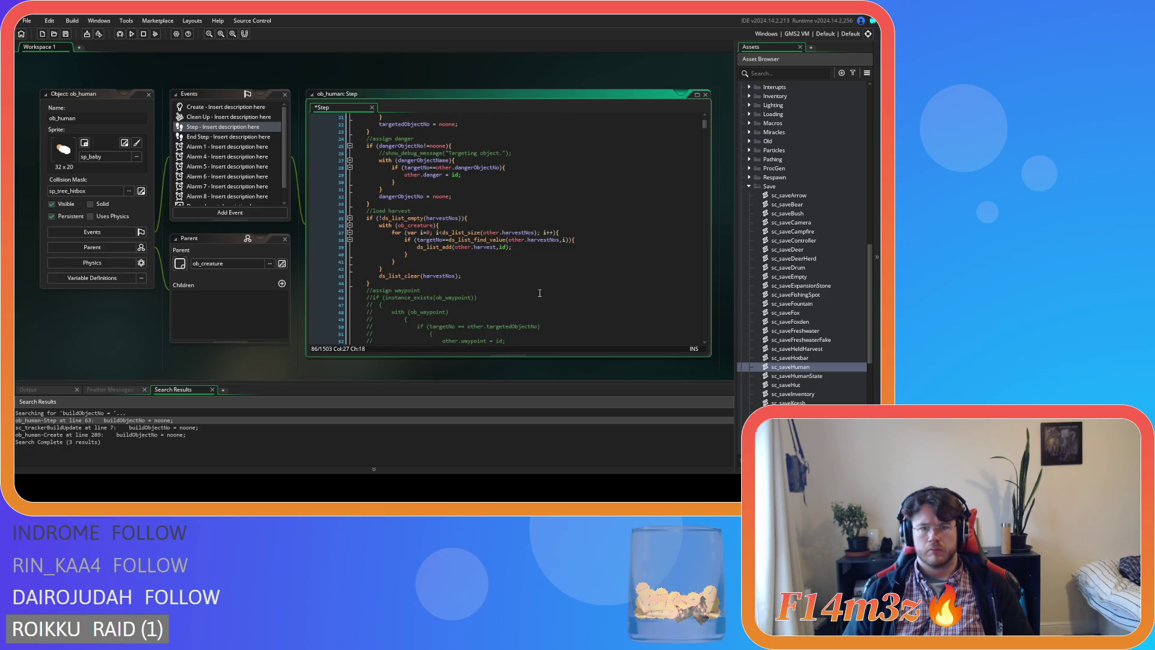
scroll(540, 293, "up", 3)
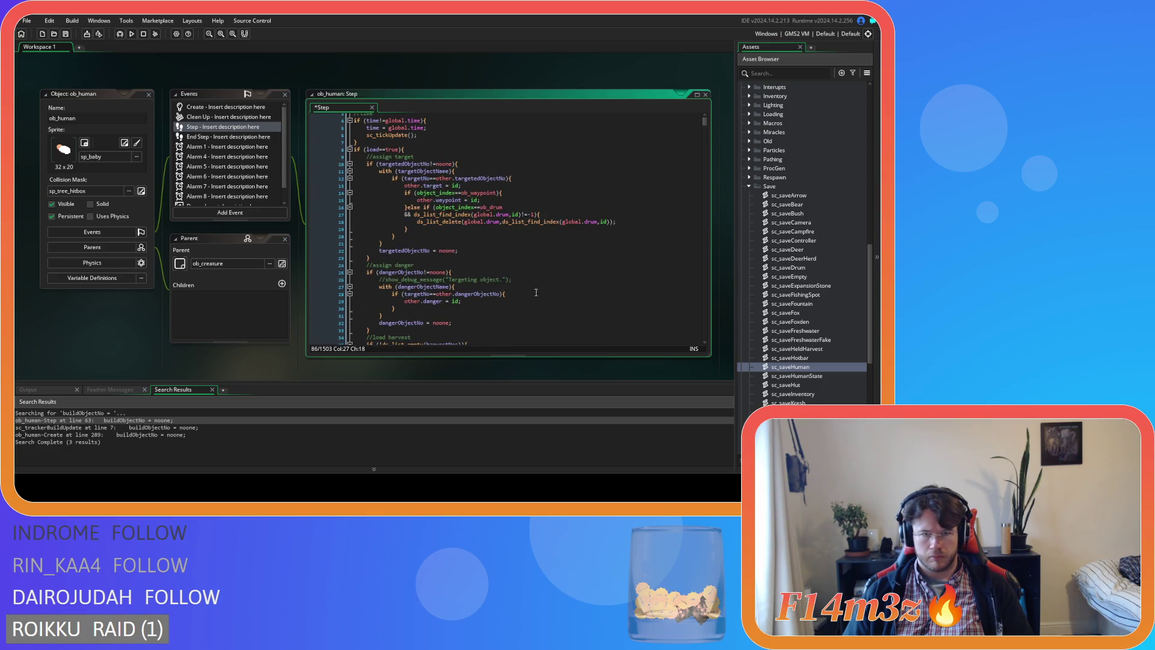
scroll(506, 287, "up", 4)
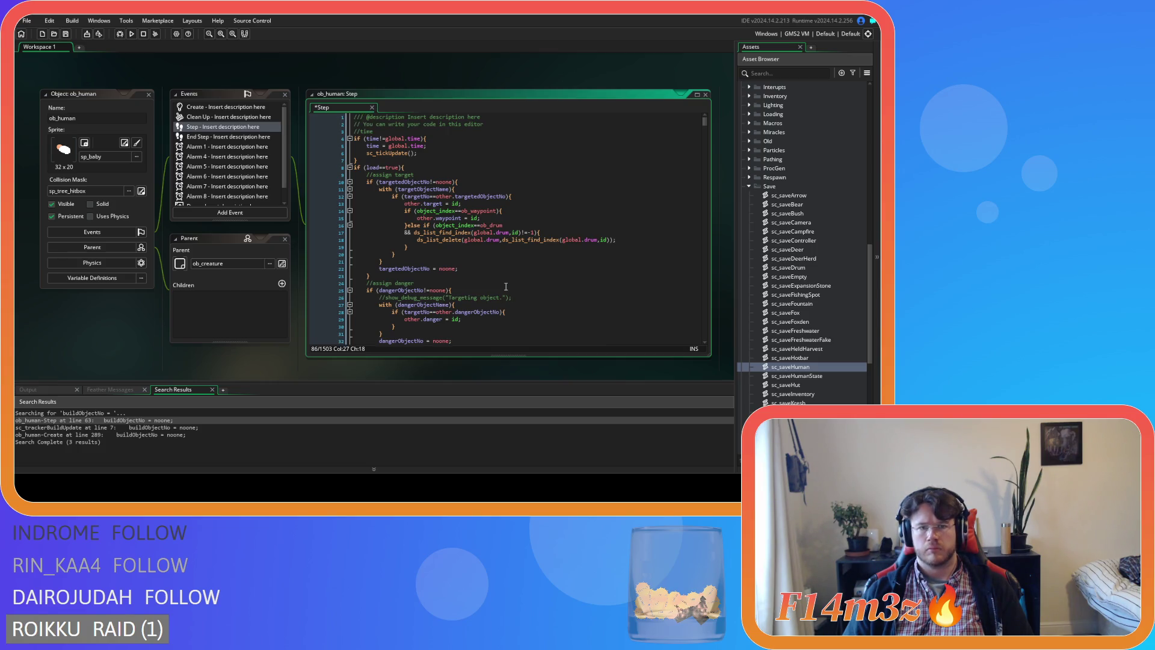
scroll(506, 287, "down", 3)
scroll(505, 286, "down", 3)
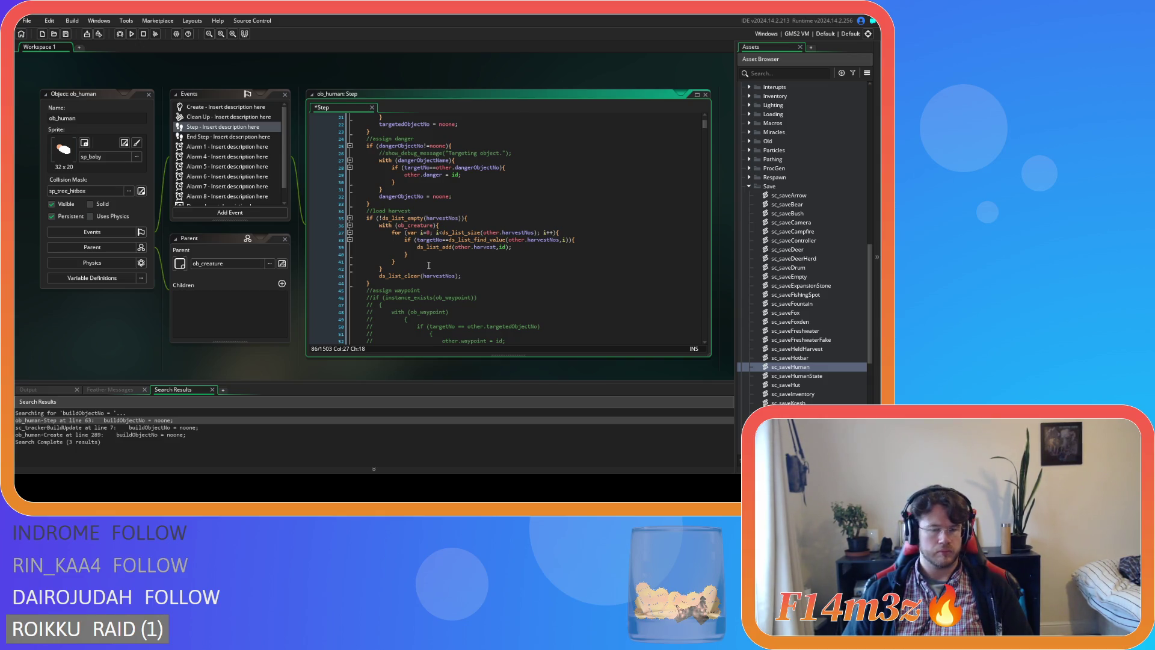
left_click(440, 268)
key("ctrl+s")
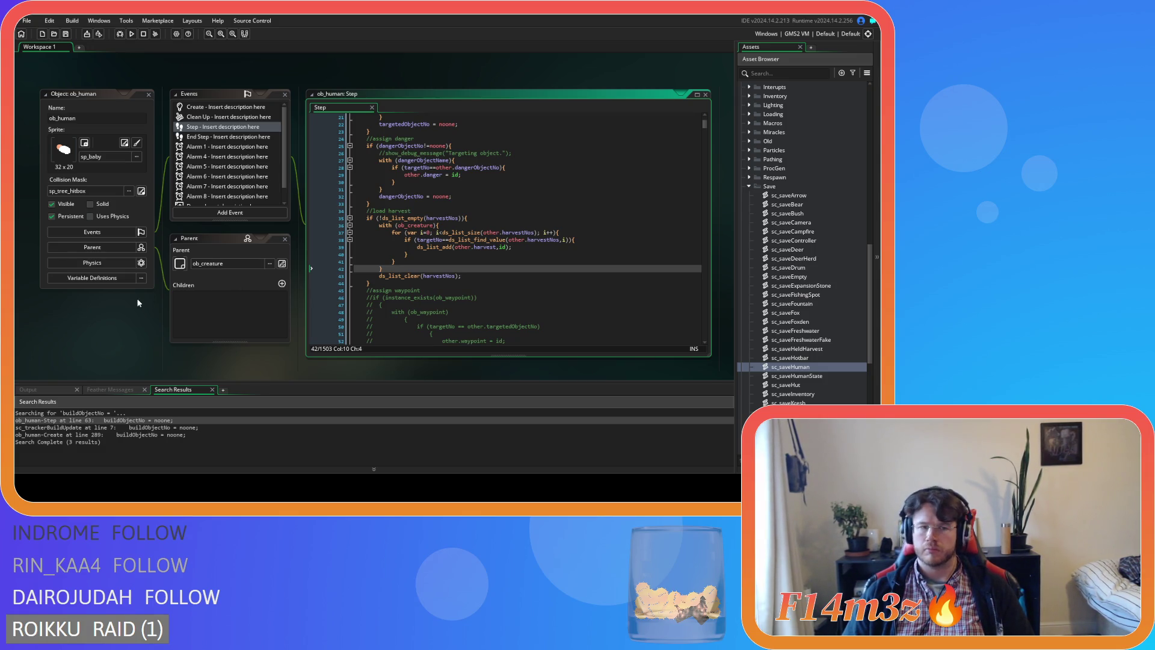
scroll(136, 298, "down", 3)
Step: Expand Scripts > Conditions to list sc_bearConditions through sc_wolfConditions
scroll(540, 289, "down", 2)
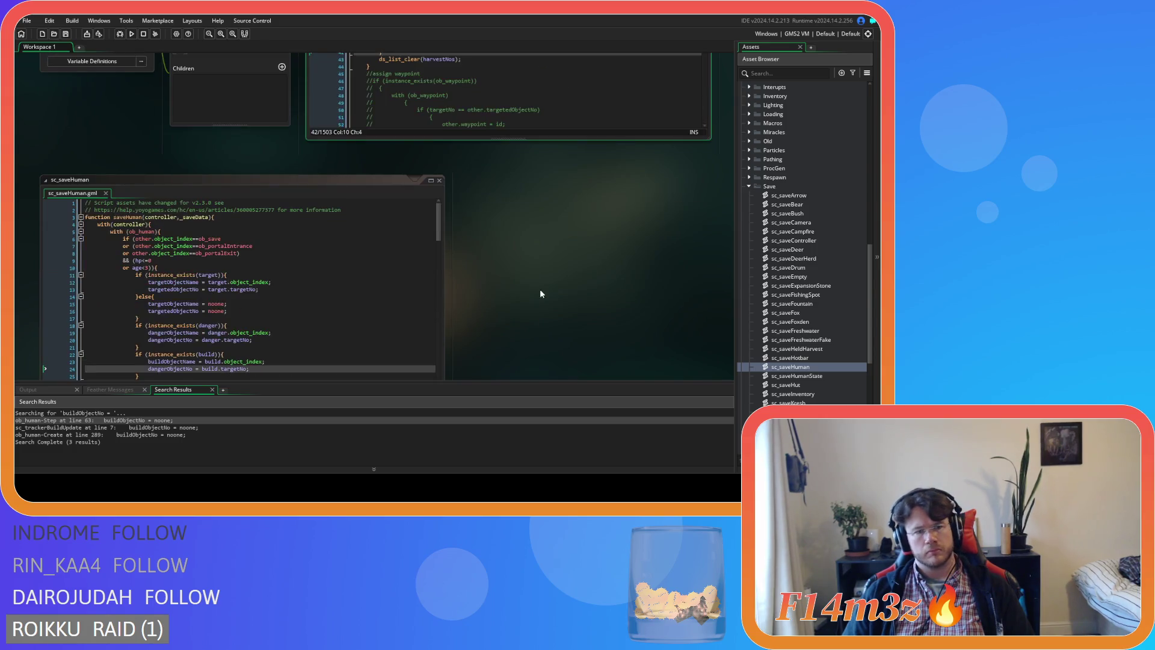
scroll(487, 284, "up", 1)
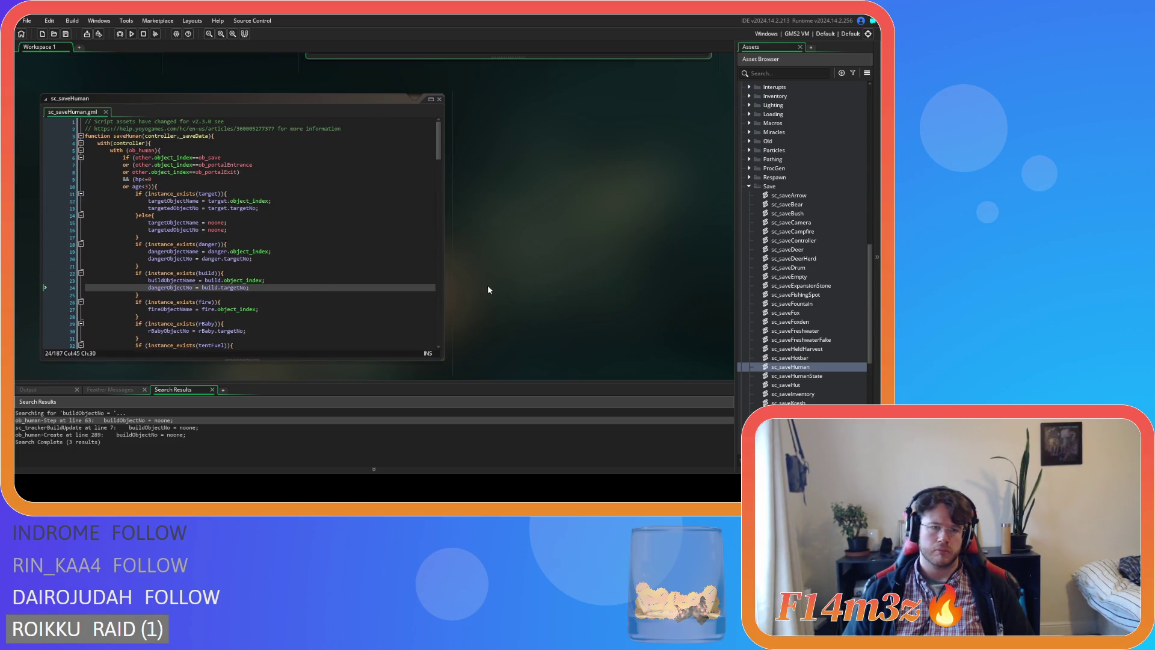
left_click(263, 288)
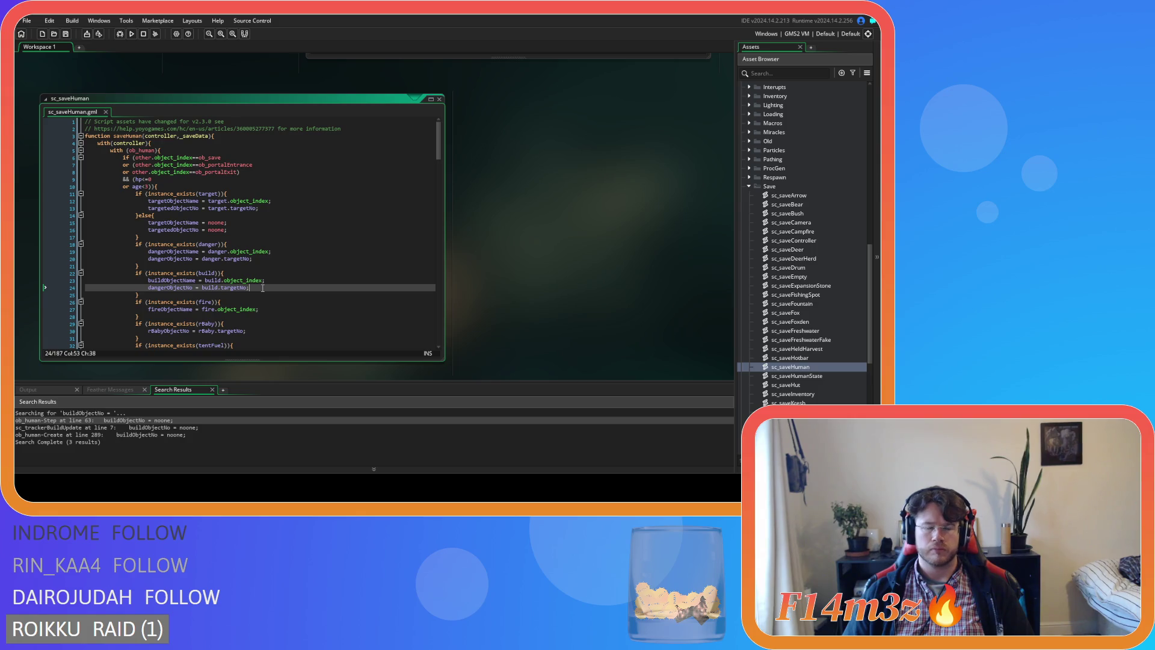
scroll(826, 319, "up", 6)
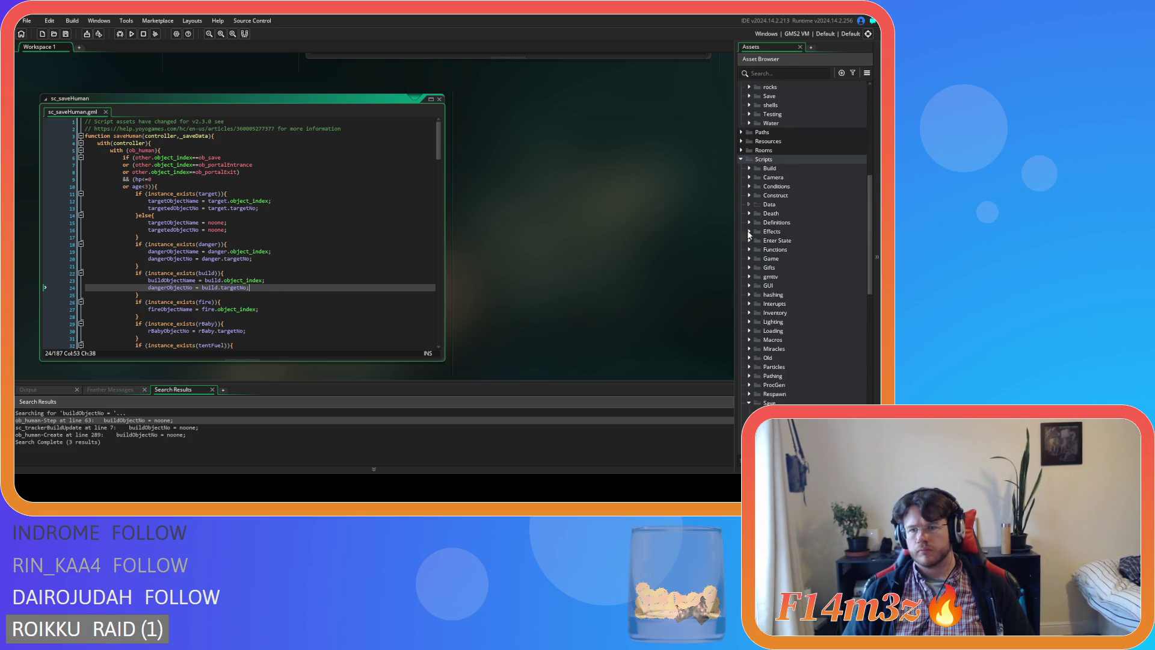
left_click(750, 187)
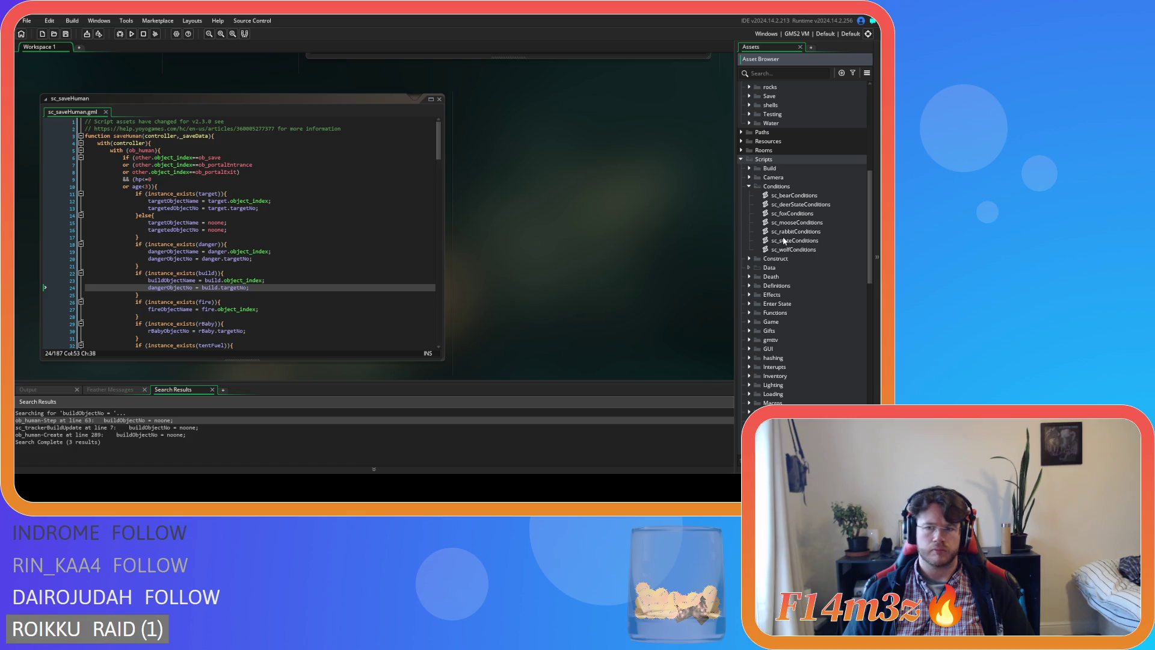
Step: Open the sc_stateConditions script and place the cursor on line 14
left_click(786, 241)
double_click(767, 241)
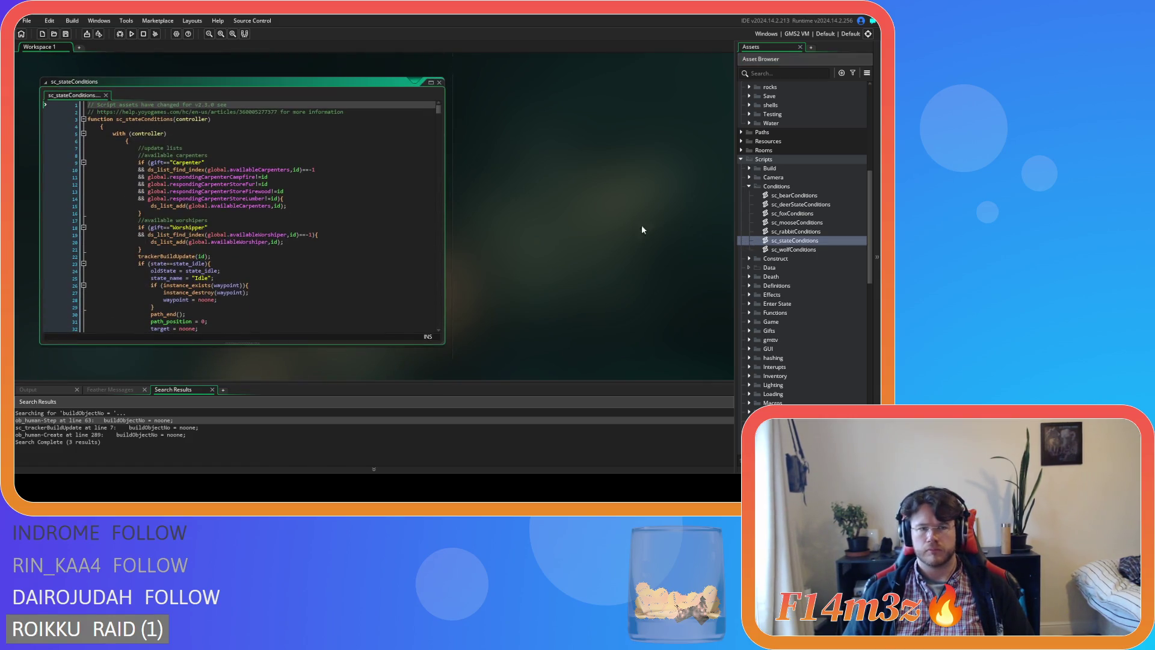
left_click(399, 200)
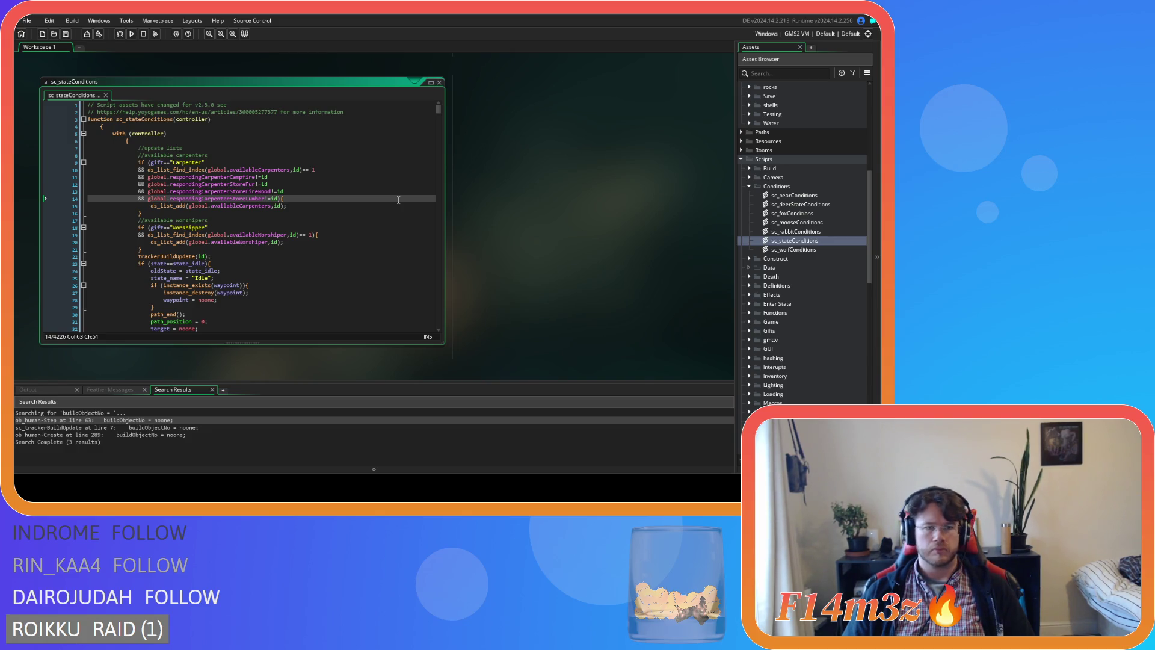
key("Left")
key("Left")
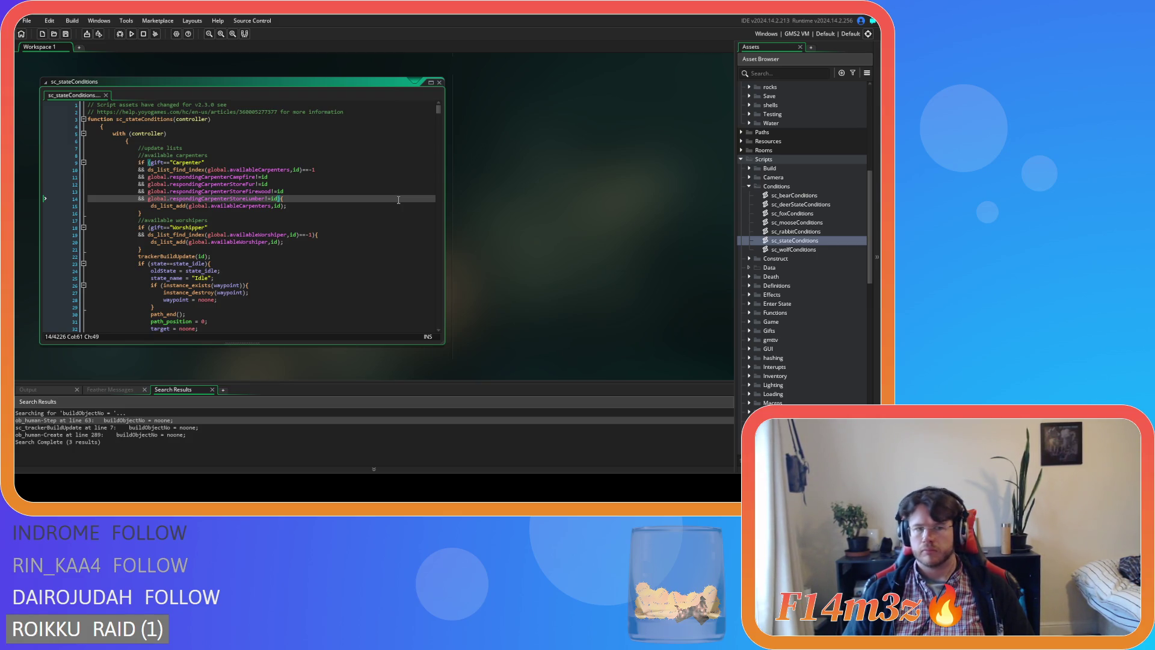
Step: Scroll through sc_stateConditions and collapse its window
scroll(398, 200, "down", 3)
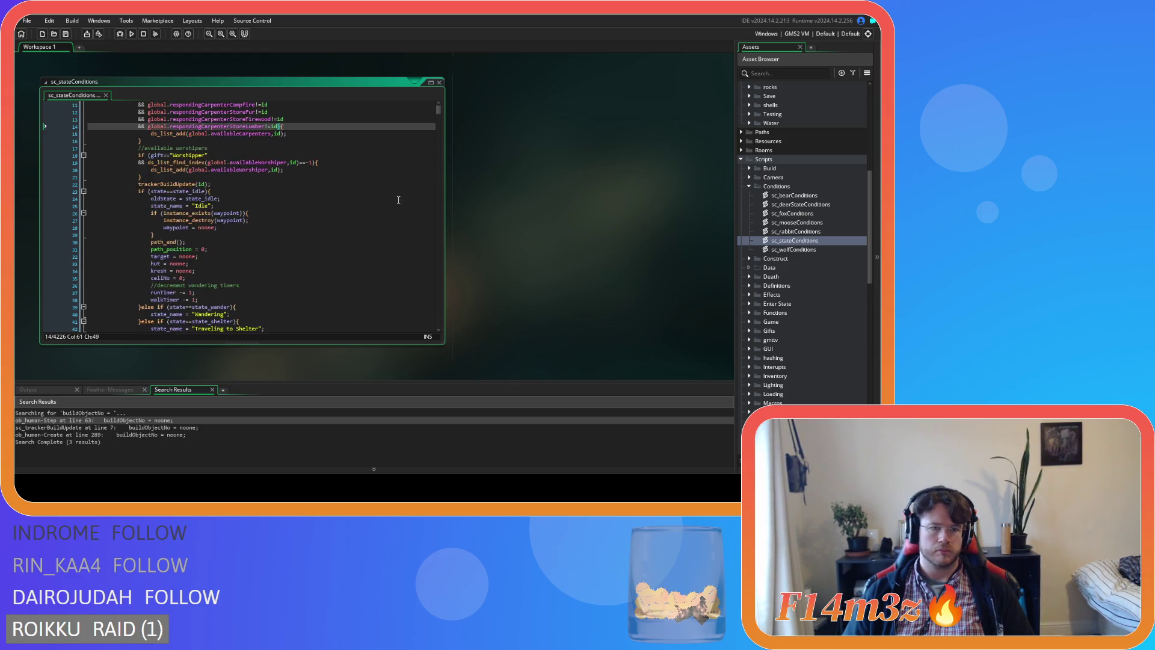
scroll(398, 199, "down", 15)
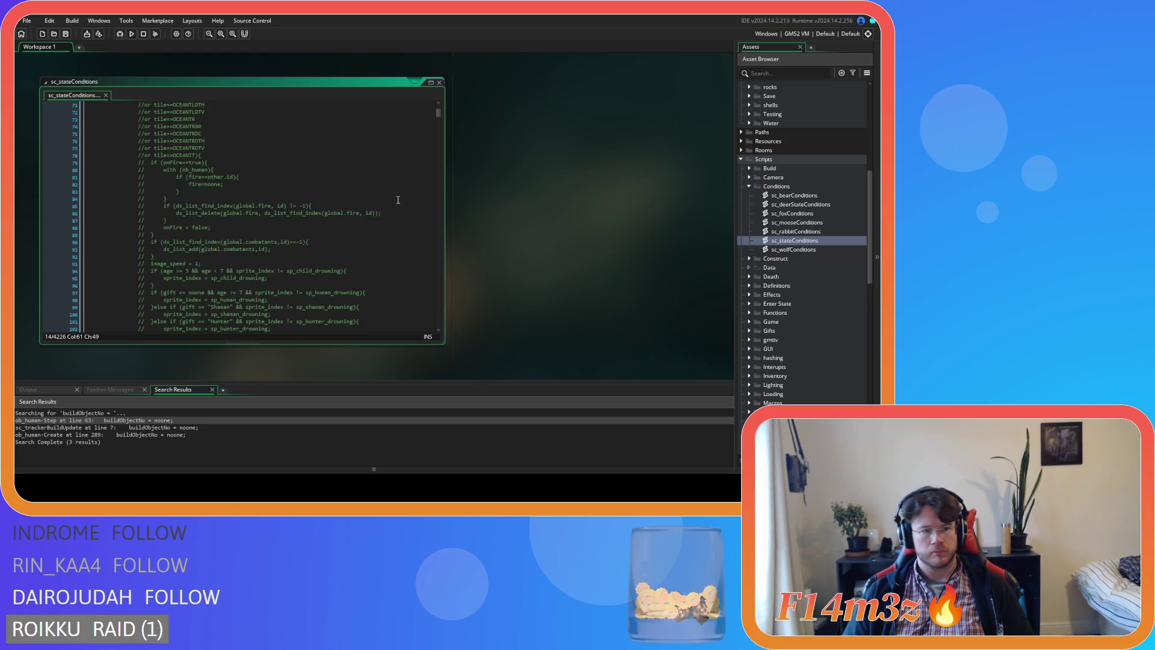
scroll(398, 200, "down", 15)
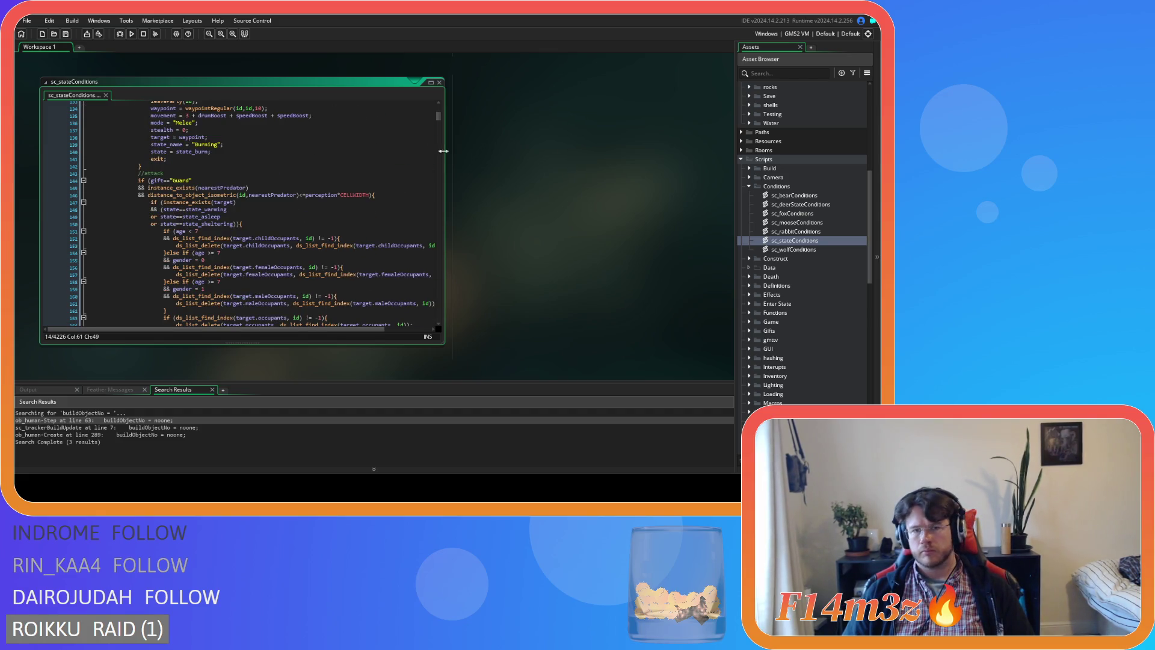
left_click_drag(439, 114, 444, 102)
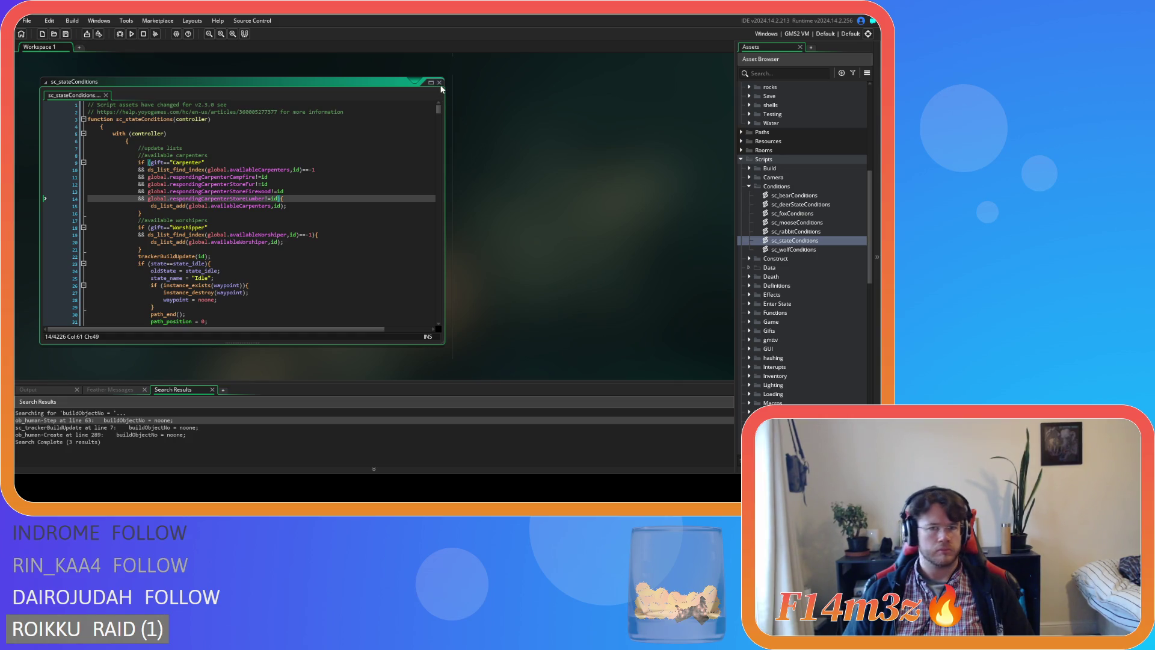
double_click(422, 82)
Step: Open ob_human's Create event and mark the tick-timer check line in state_idle
scroll(775, 218, "up", 5)
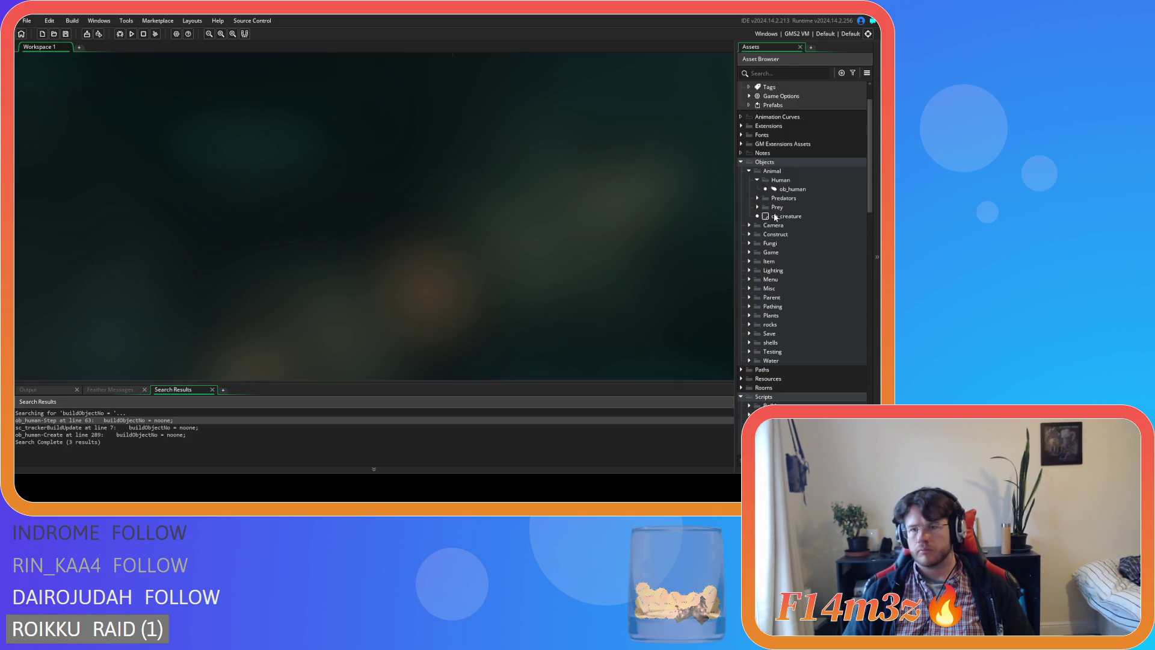
double_click(791, 227)
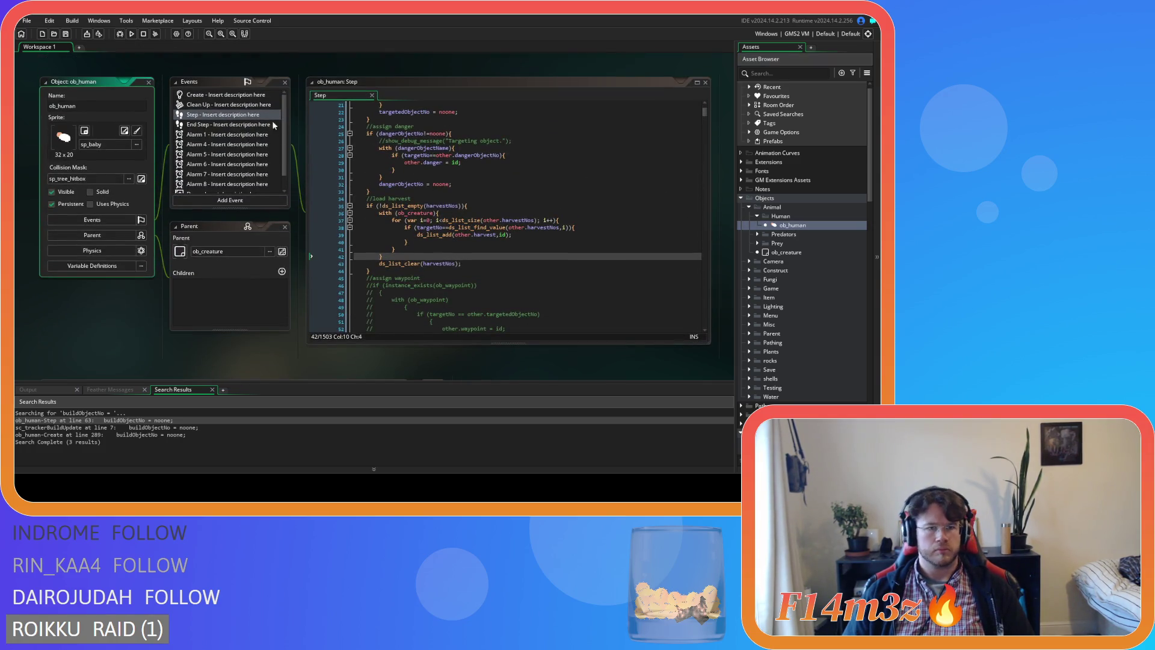
left_click(228, 95)
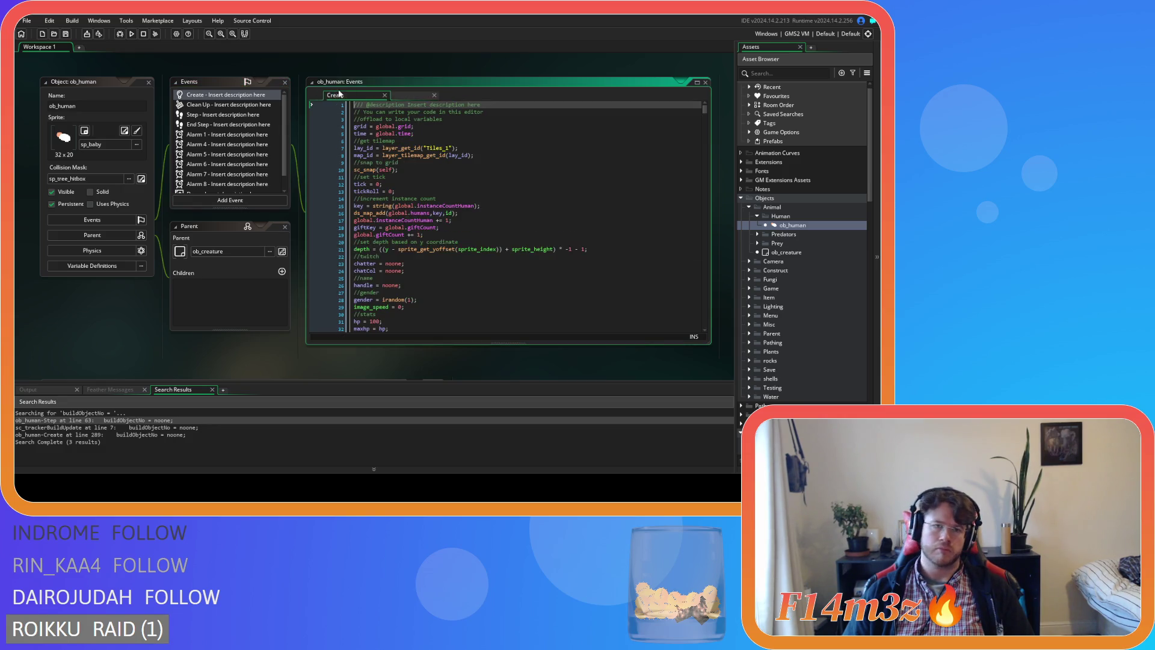
scroll(706, 114, "down", 18)
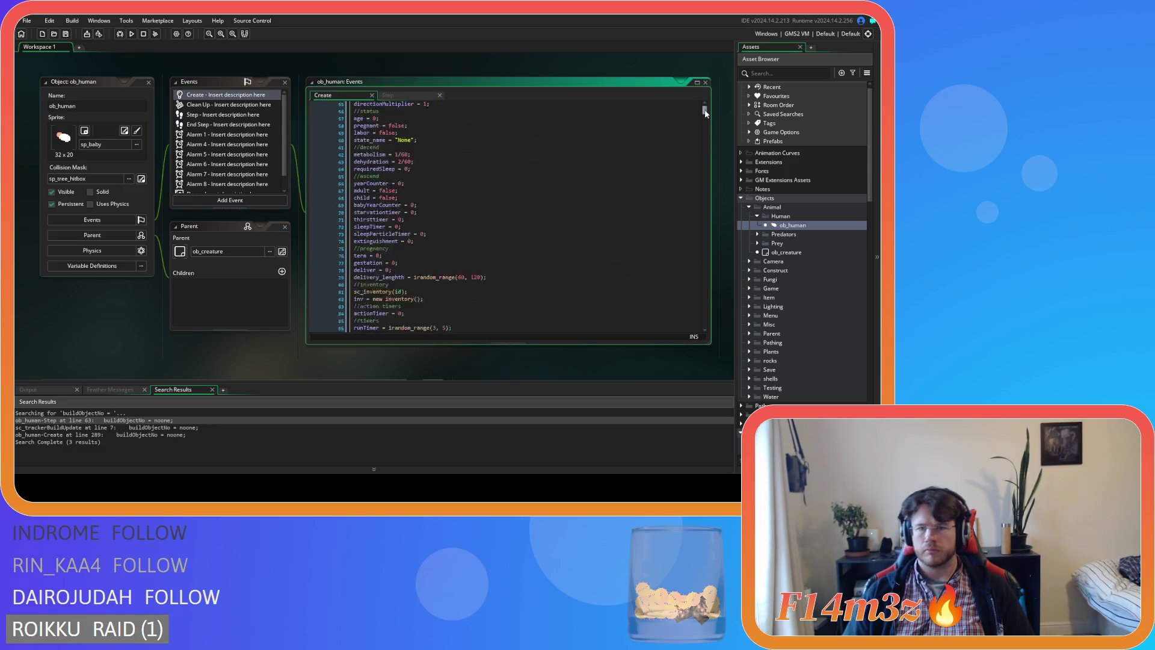
scroll(706, 113, "down", 20)
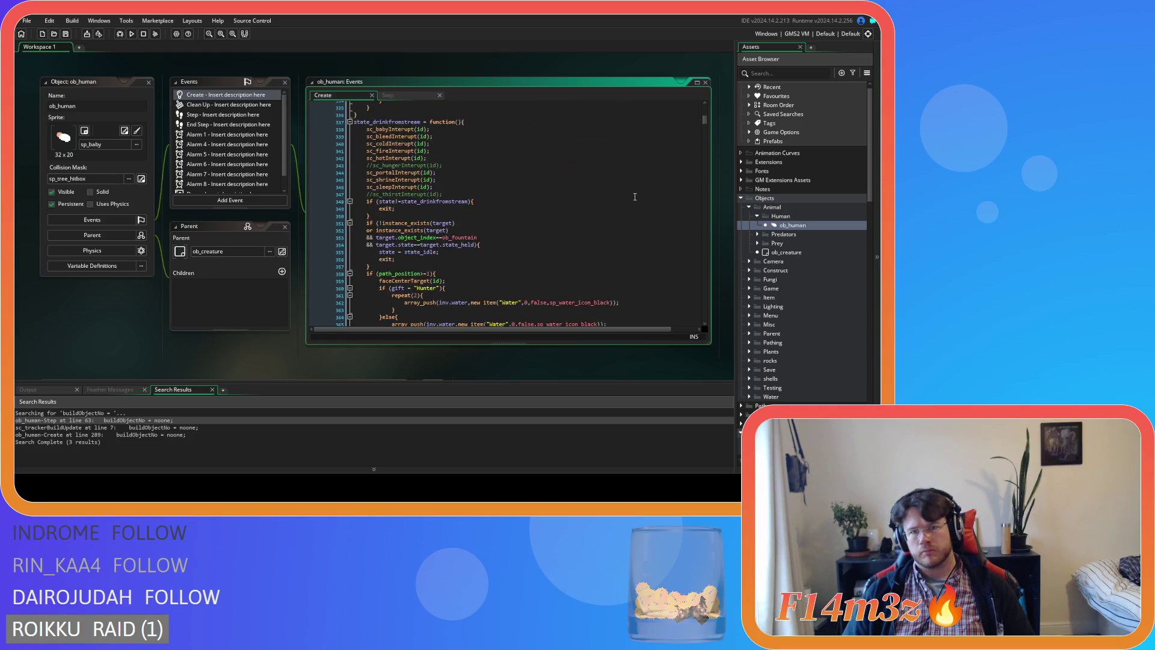
scroll(635, 196, "up", 8)
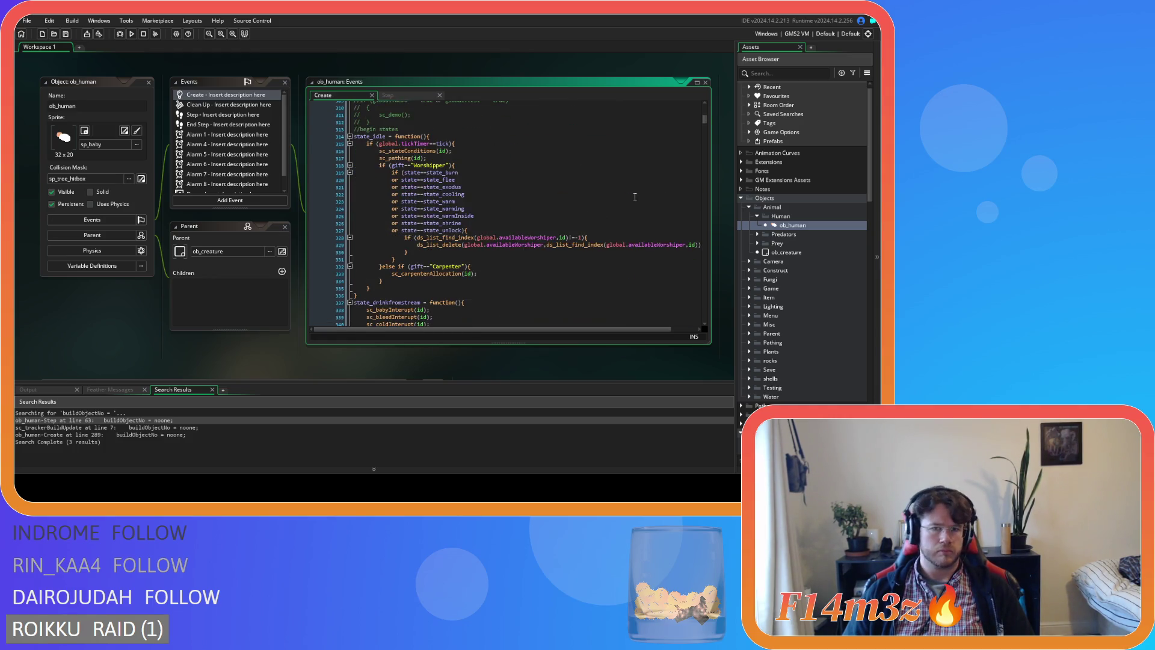
left_click(544, 147)
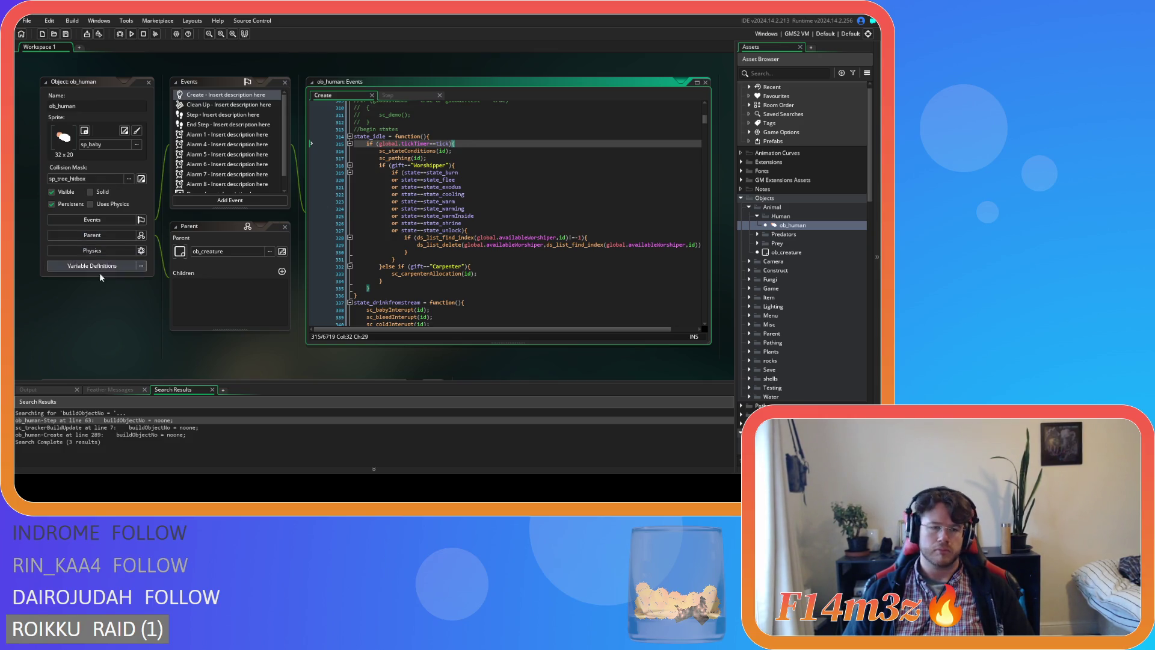
Step: Scroll the workspace down until the sc_saveHuman script window is visible
scroll(99, 273, "down", 5)
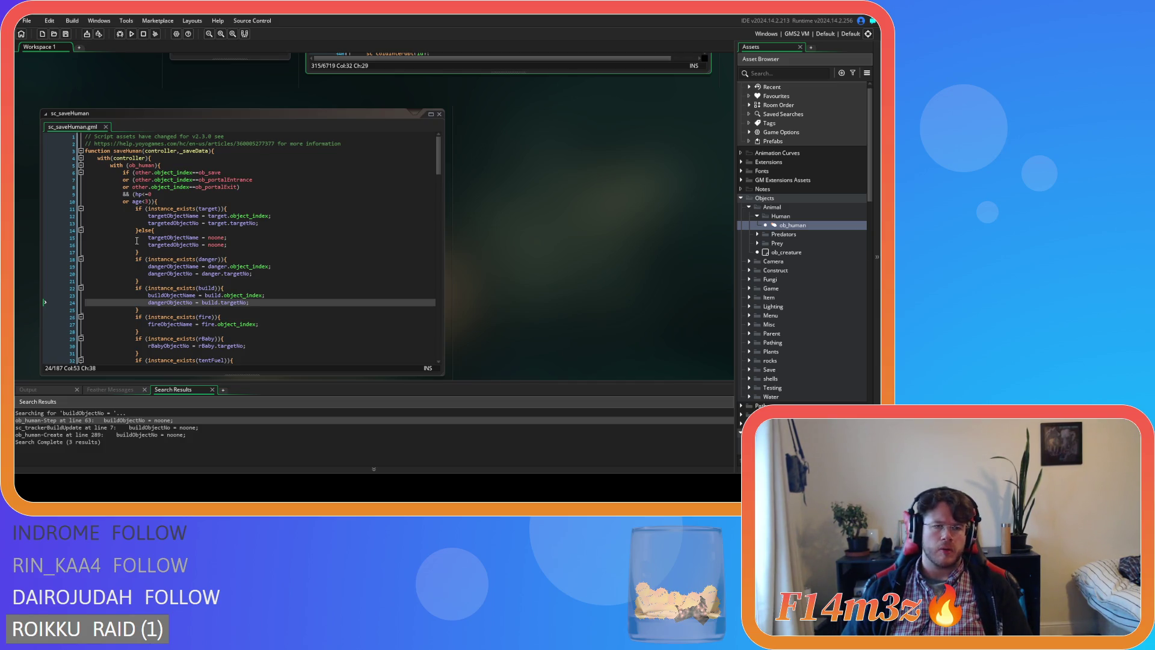
Step: Delete the else block resetting targetObjectName and targetedObjectNo to noone, and save
left_click_drag(149, 248, 138, 230)
left_click(199, 251)
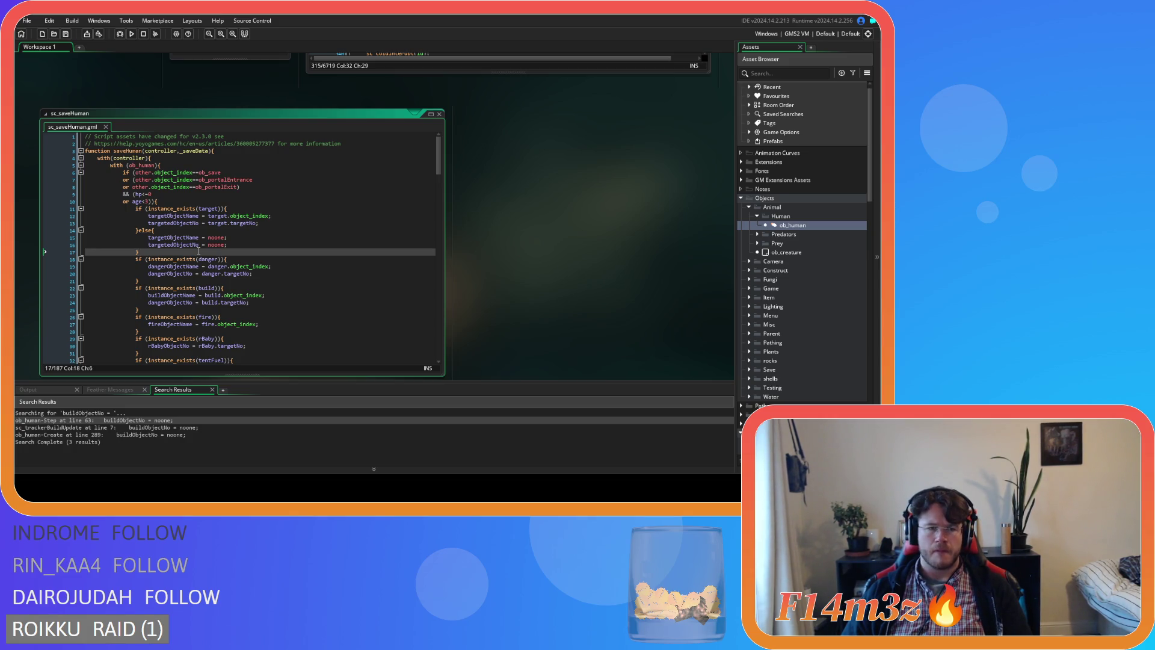
left_click_drag(199, 251, 141, 228)
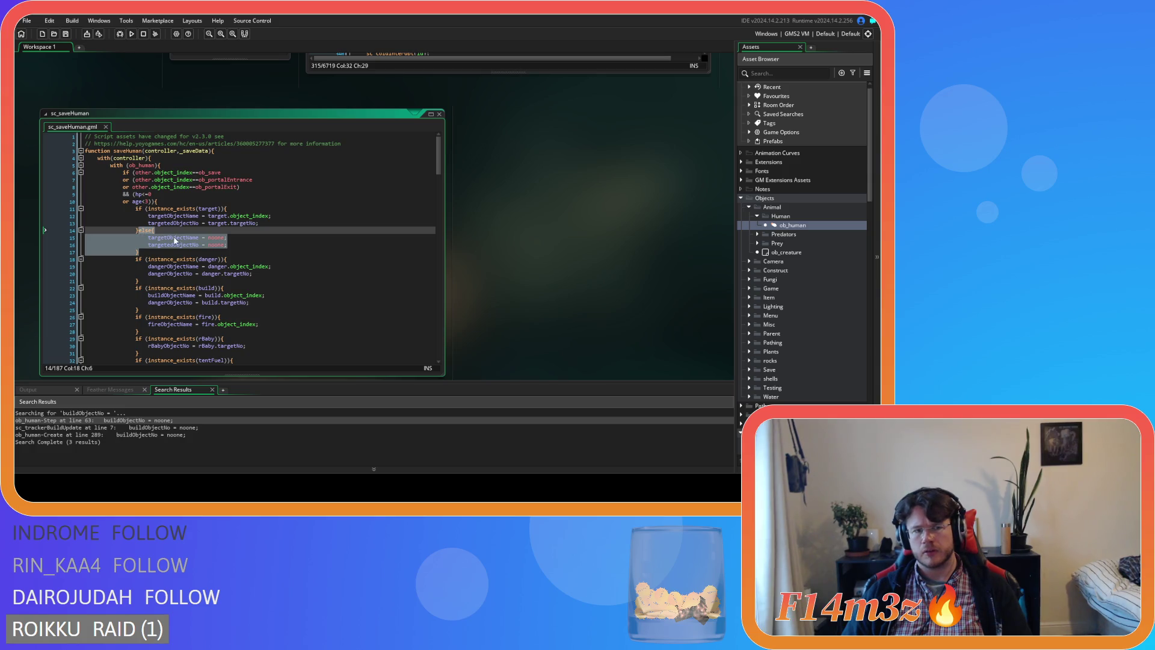
key("Delete")
key("ctrl+s")
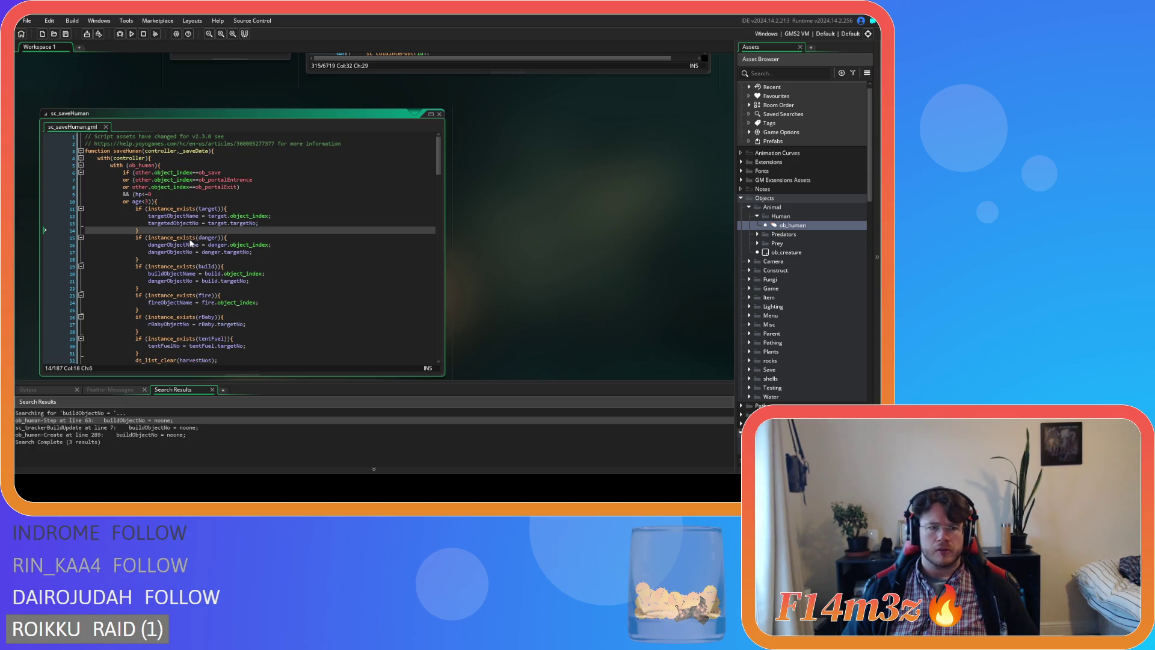
Step: Check the dangerObjectNo and fireObjectName lines in sc_saveHuman
left_click(272, 304)
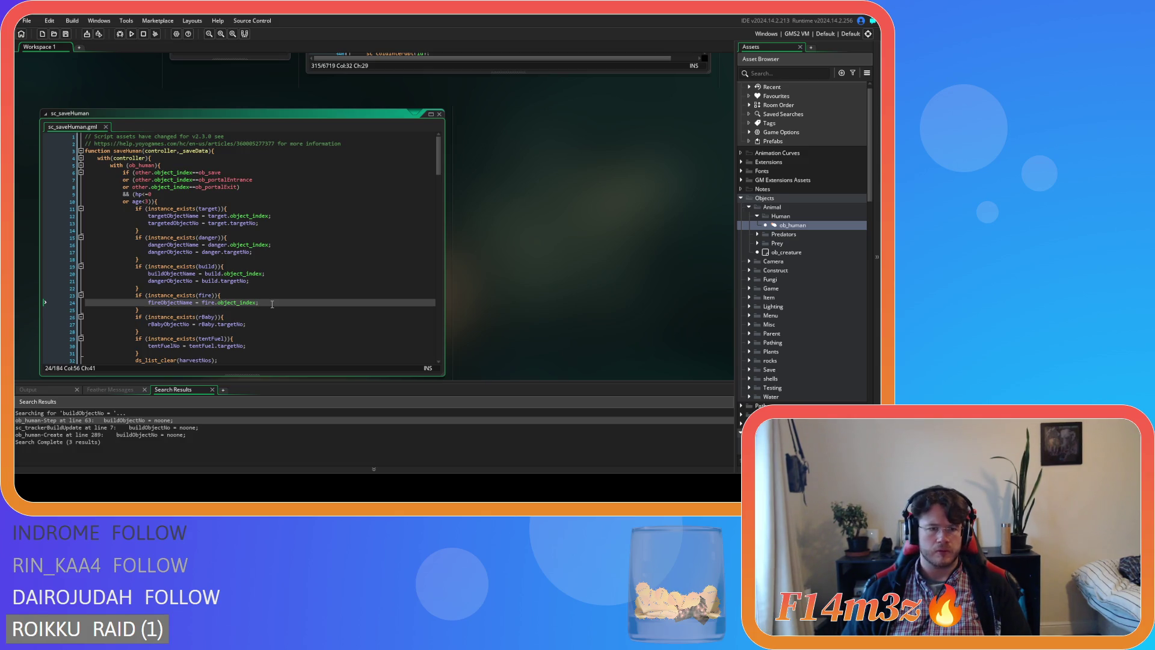
key("Up")
key("Up")
key("Up")
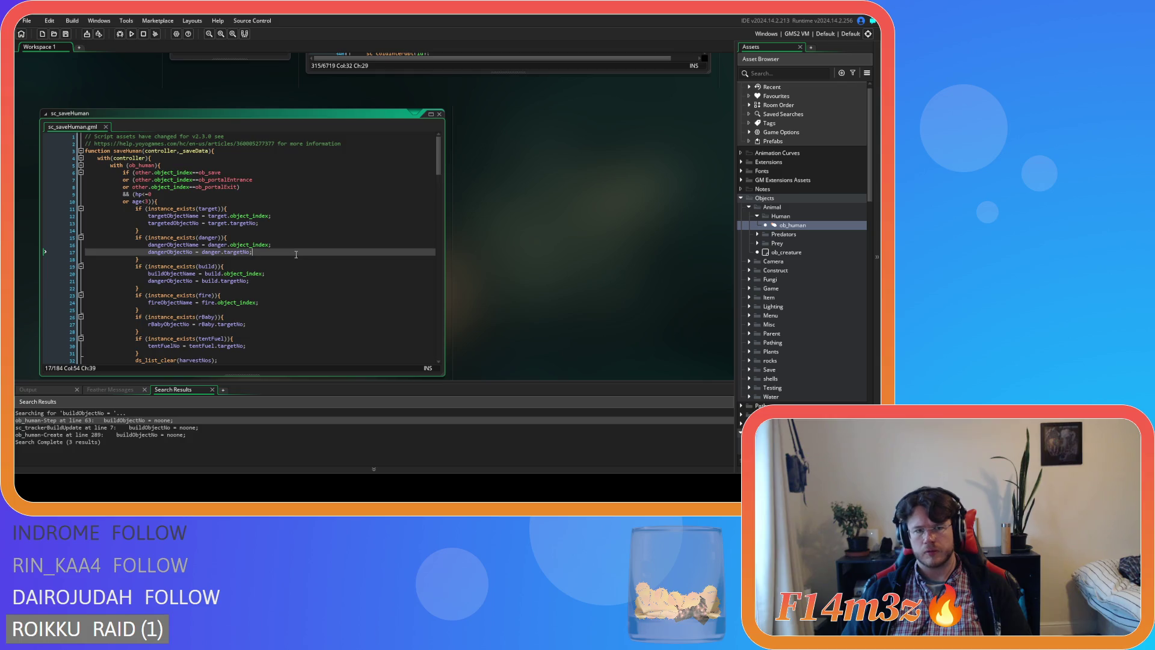
left_click(289, 281)
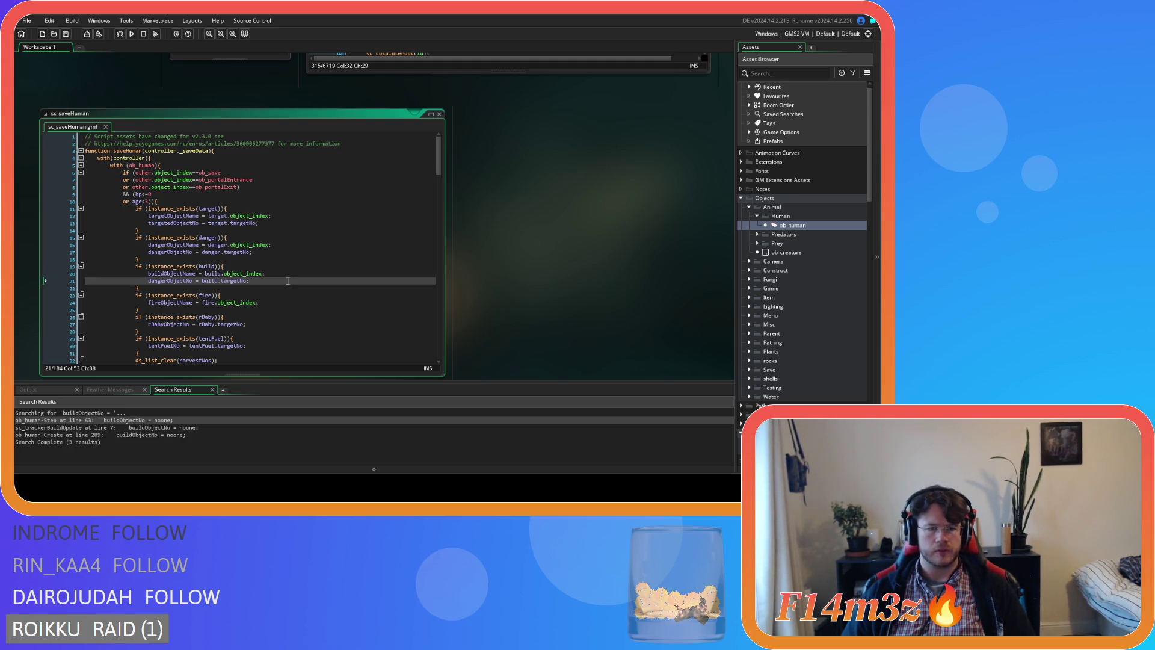
left_click(286, 289)
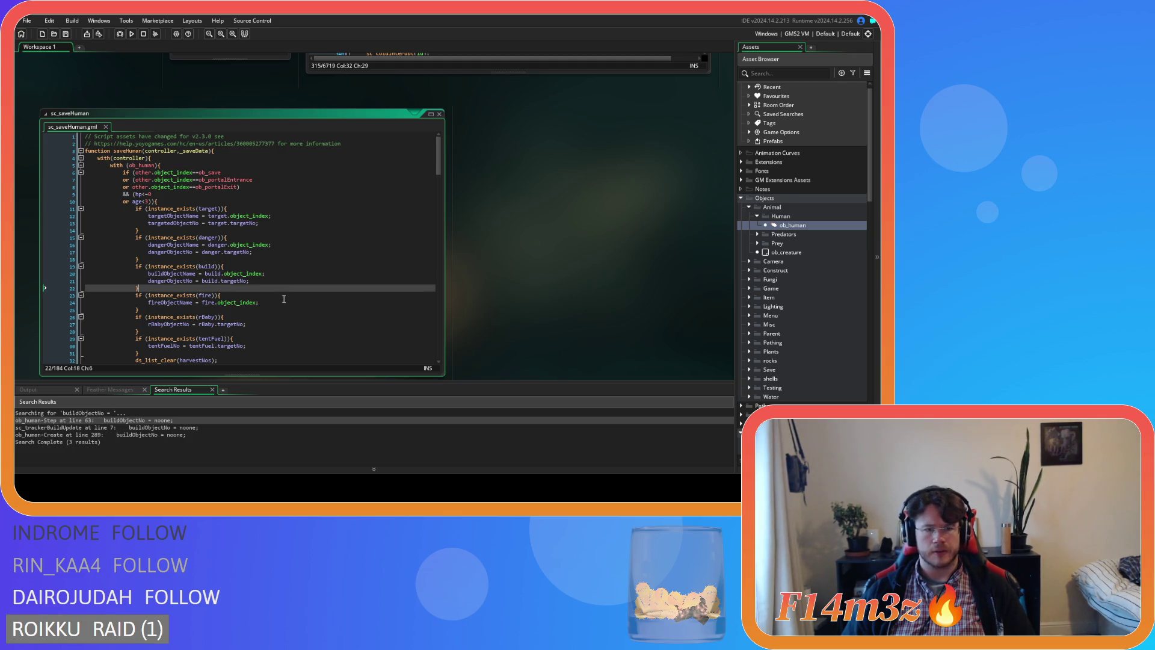
left_click(285, 301)
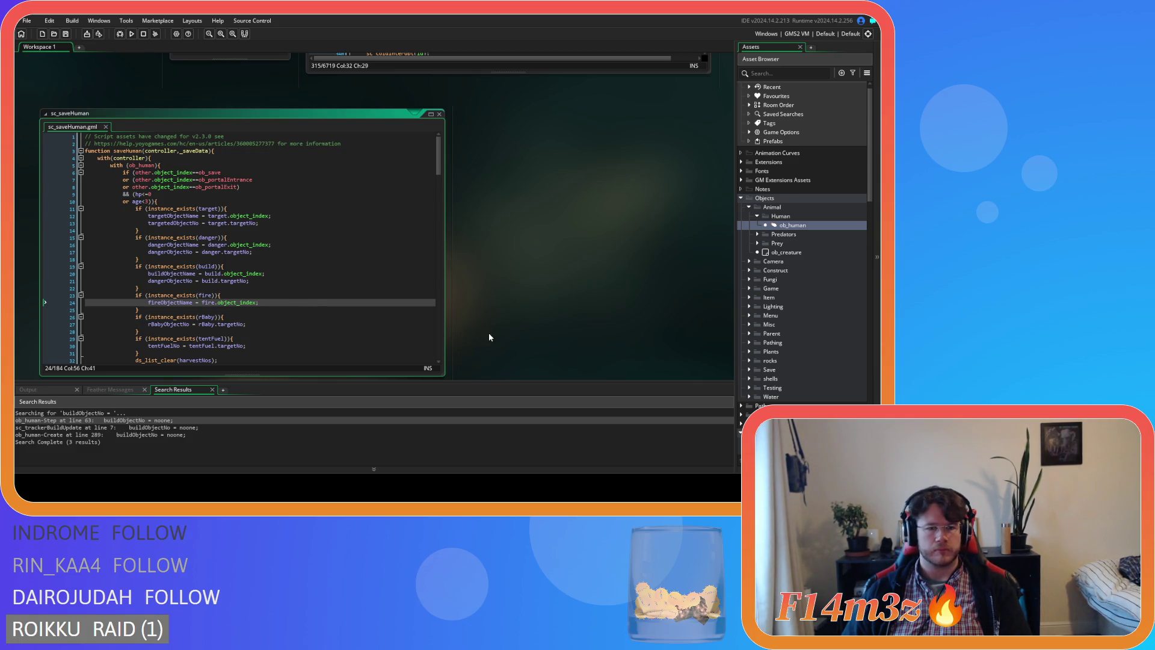
Step: Switch to ob_human's Step event and select the fireObjectNo assignment on line 72
scroll(532, 337, "up", 5)
scroll(348, 355, "down", 4)
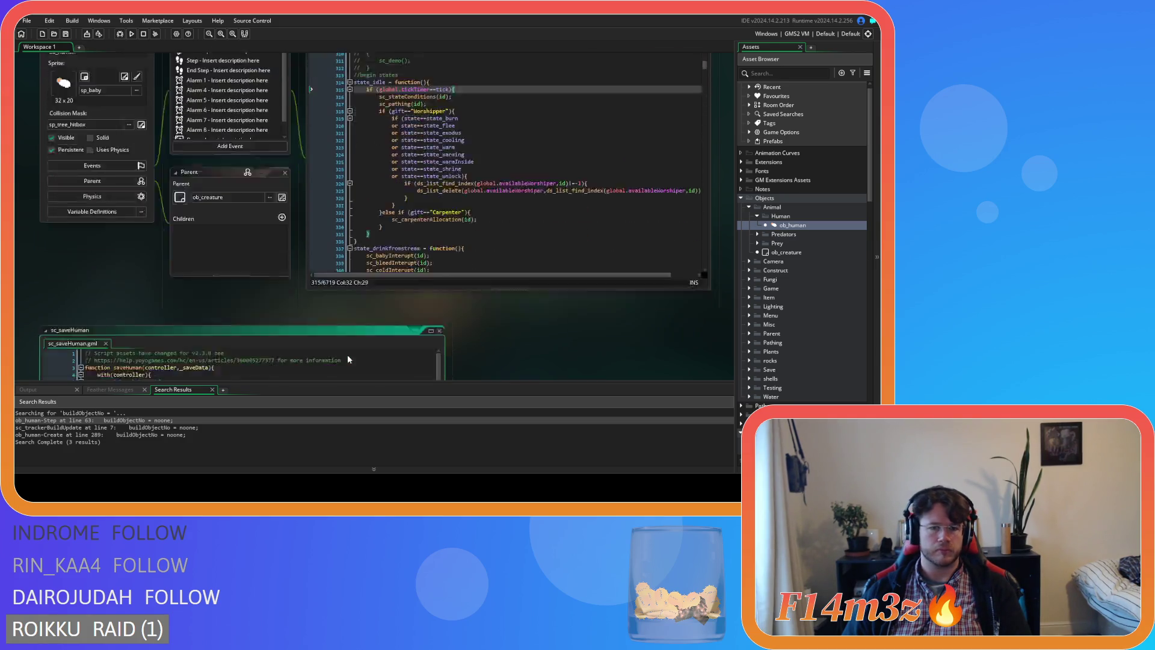
scroll(496, 319, "down", 1)
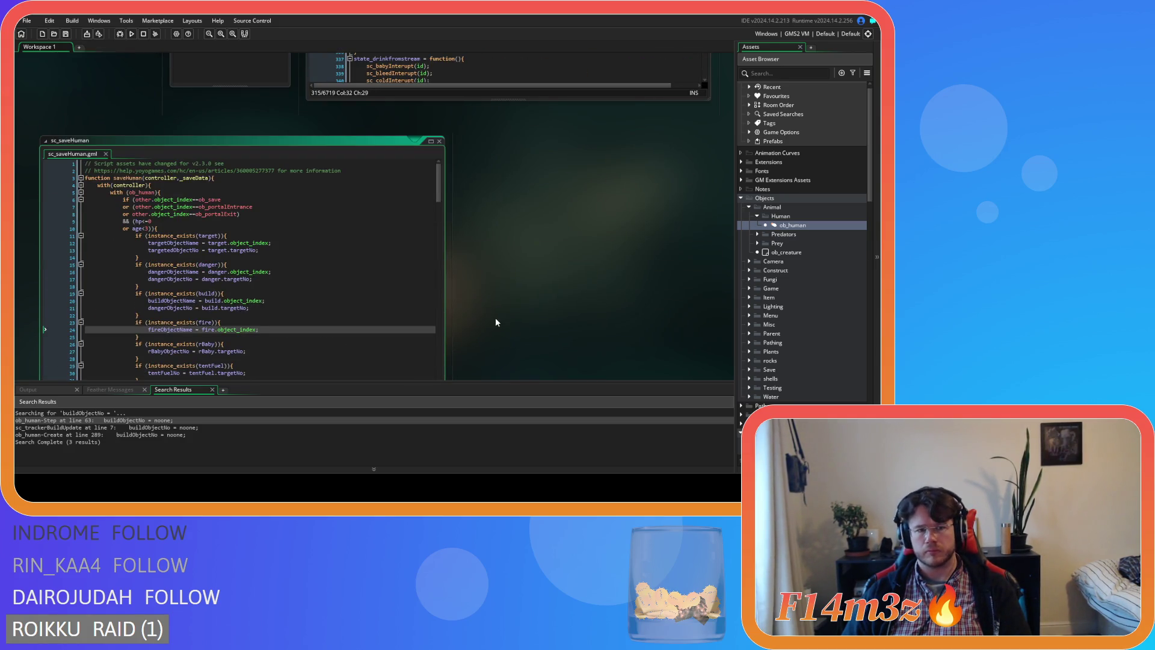
scroll(496, 317, "up", 8)
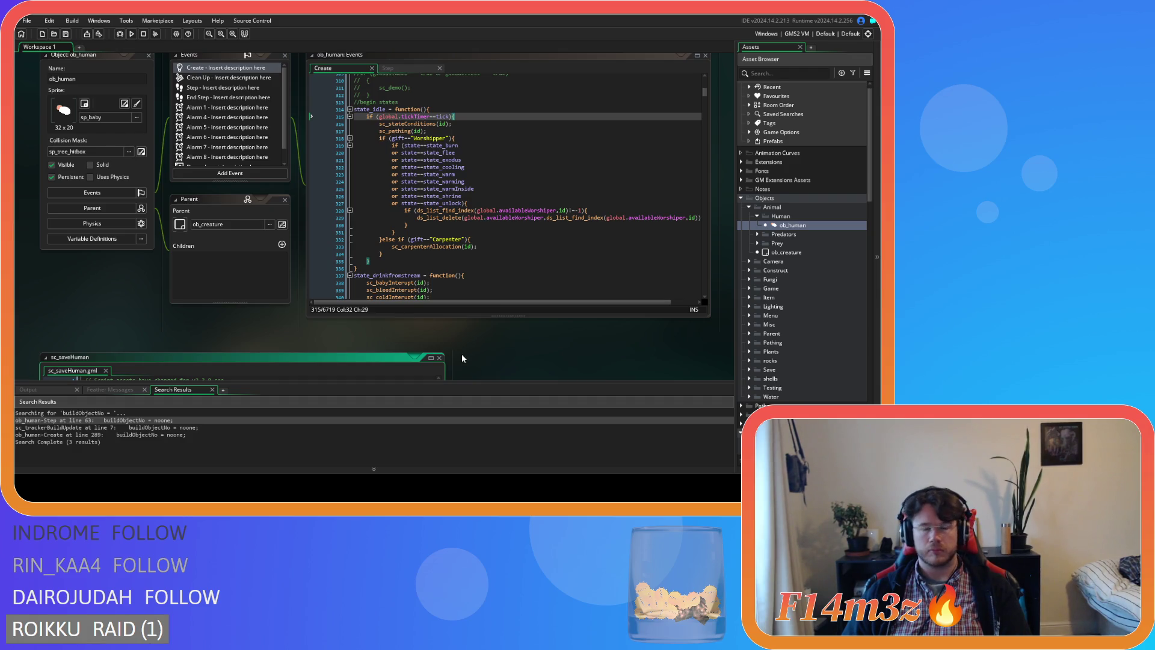
scroll(467, 354, "down", 9)
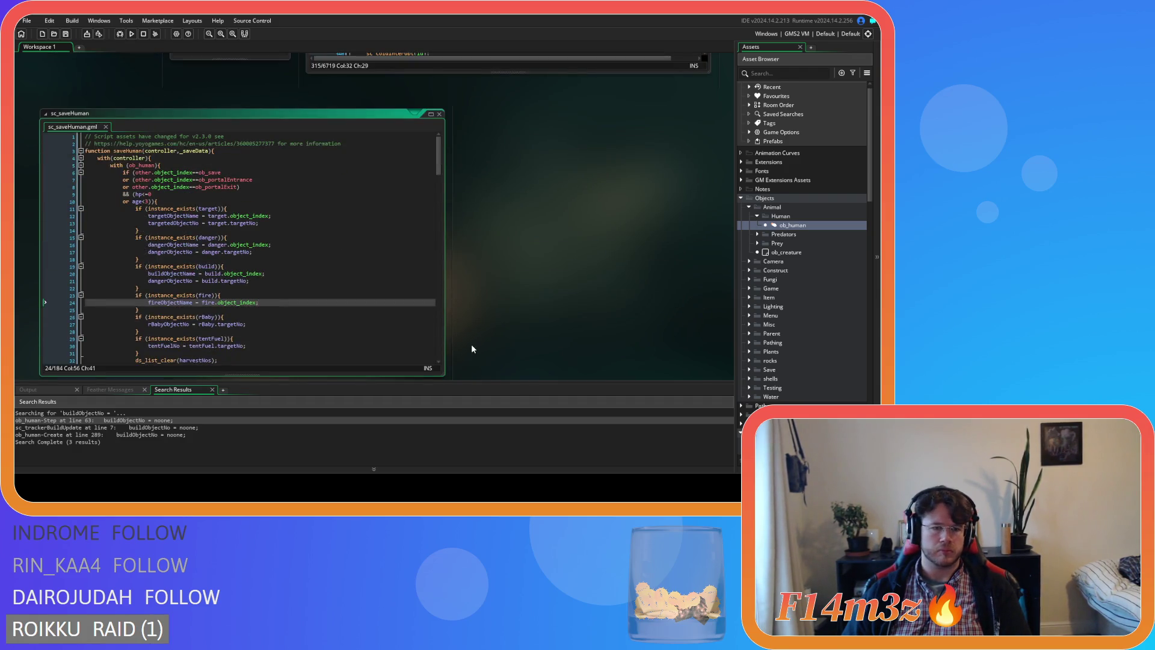
scroll(470, 341, "up", 10)
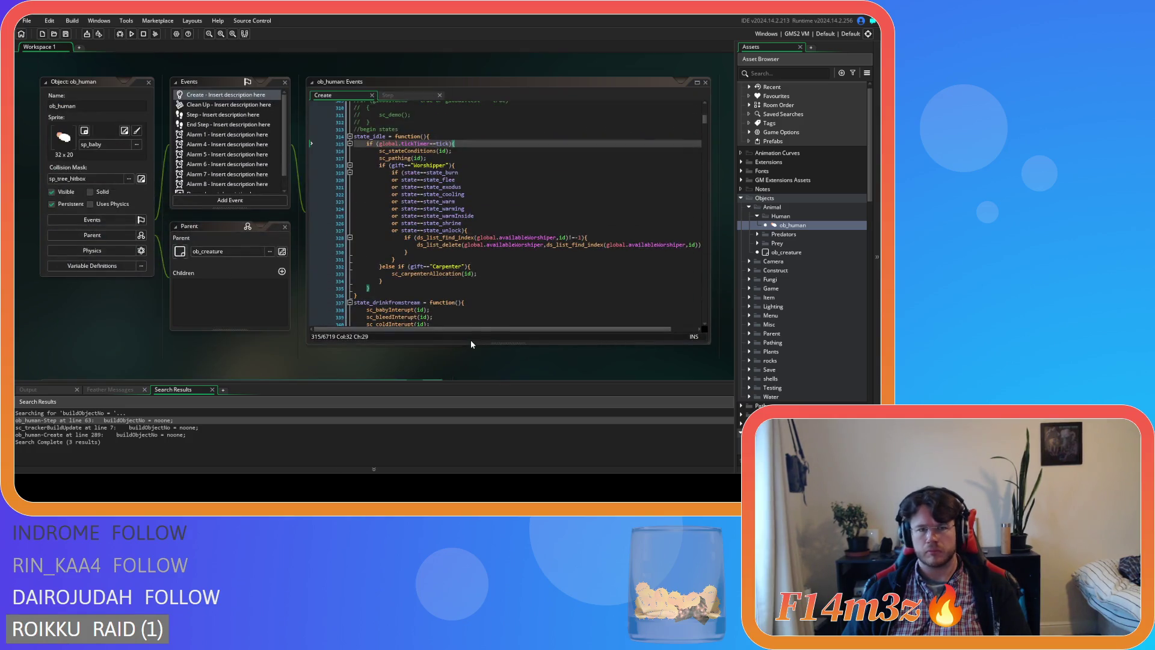
left_click(409, 100)
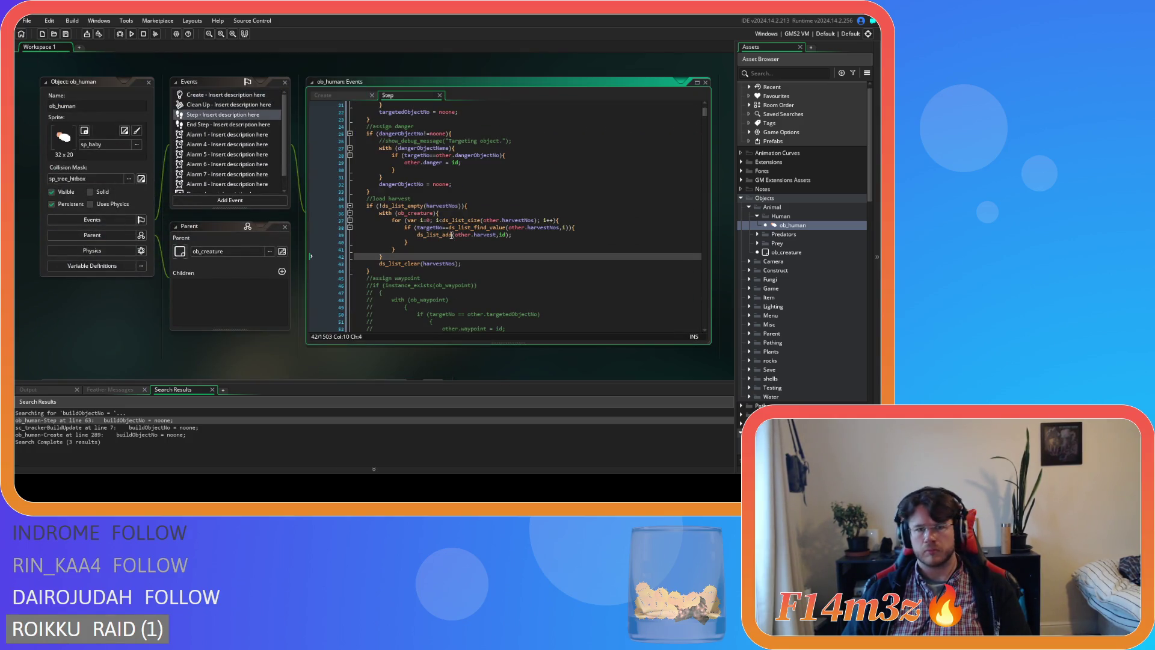
scroll(451, 235, "down", 3)
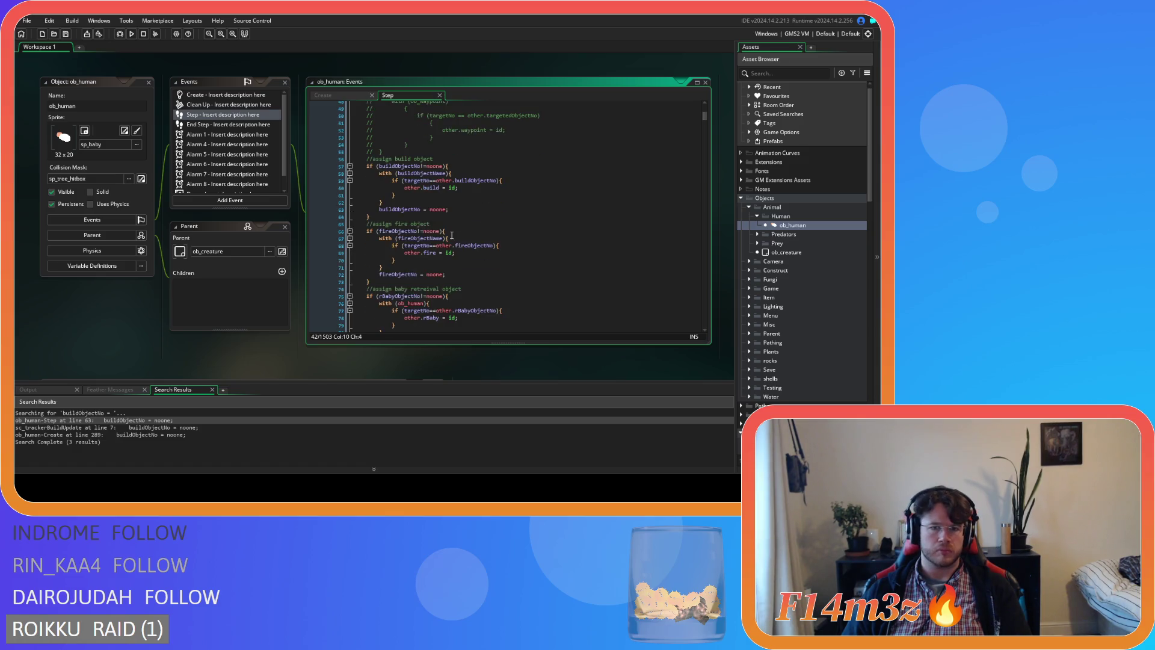
scroll(452, 234, "down", 1)
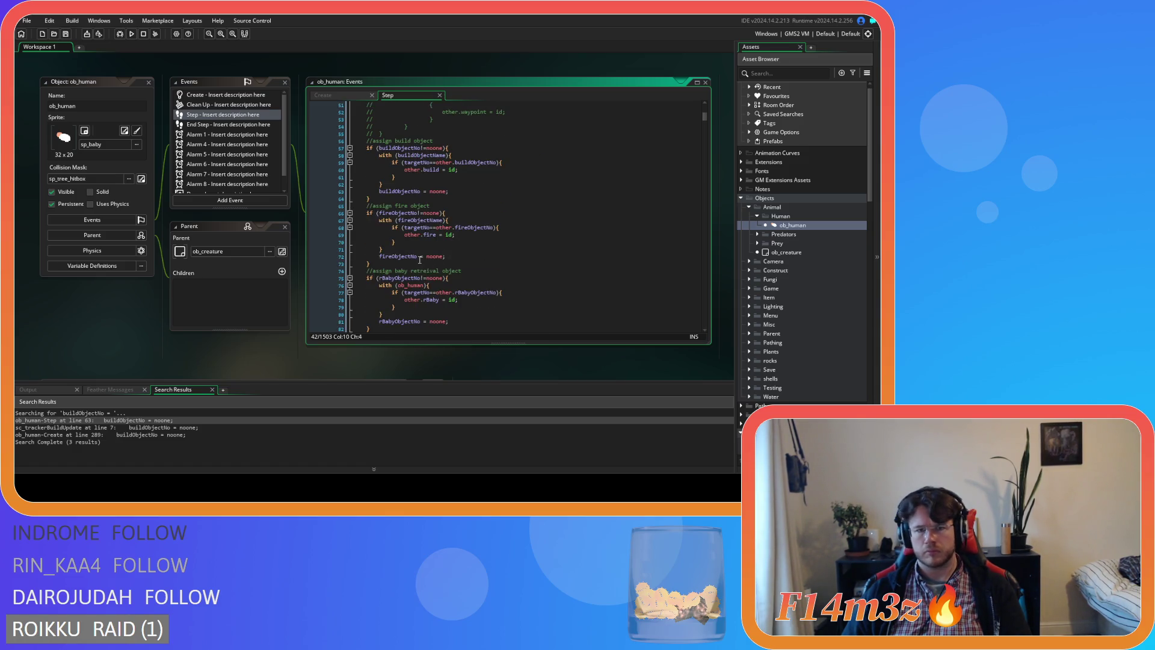
left_click_drag(426, 257, 380, 257)
Step: Search for every fireObjectNo match and jump to Create line 1808
key("ctrl+f")
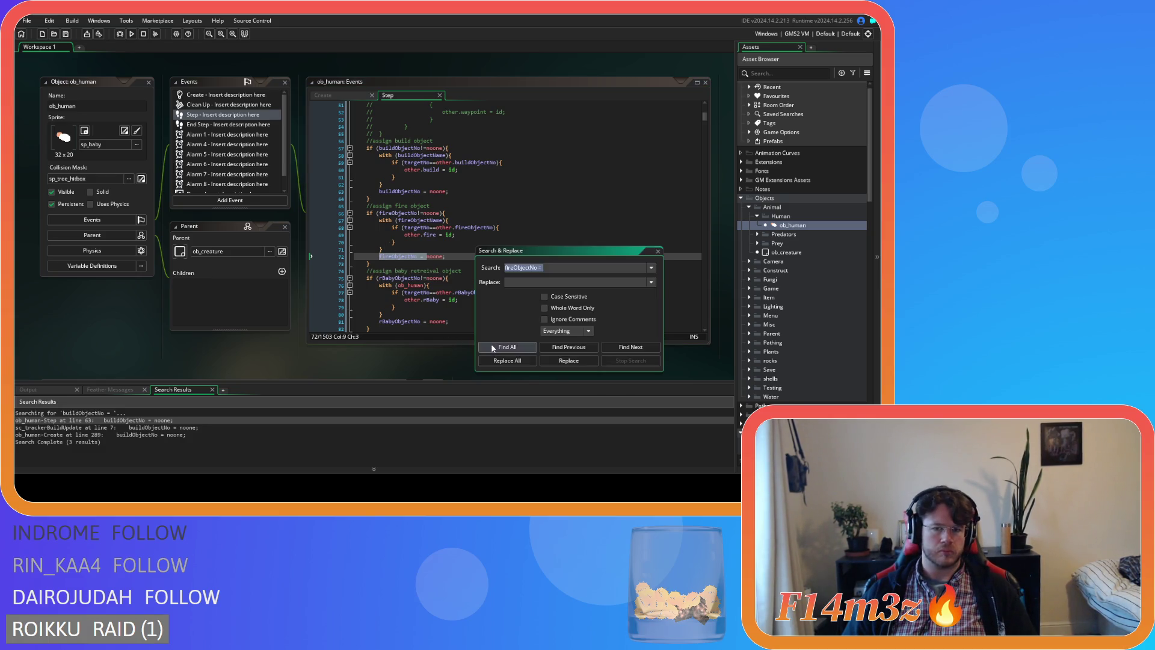
left_click(493, 349)
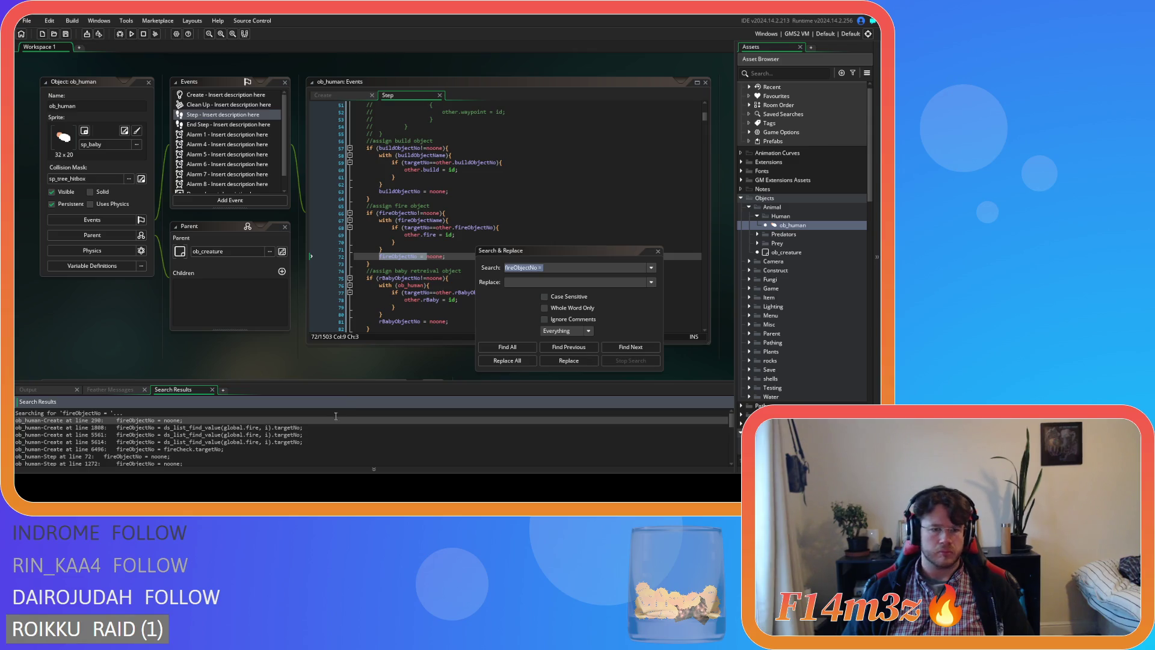
double_click(283, 421)
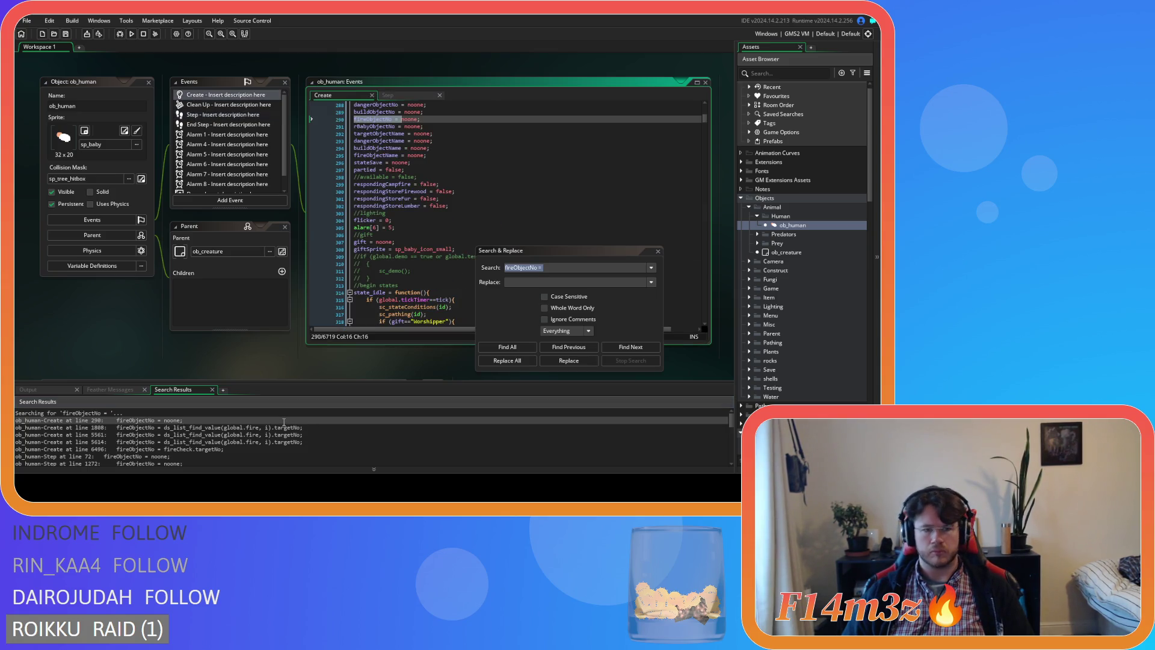
left_click(287, 427)
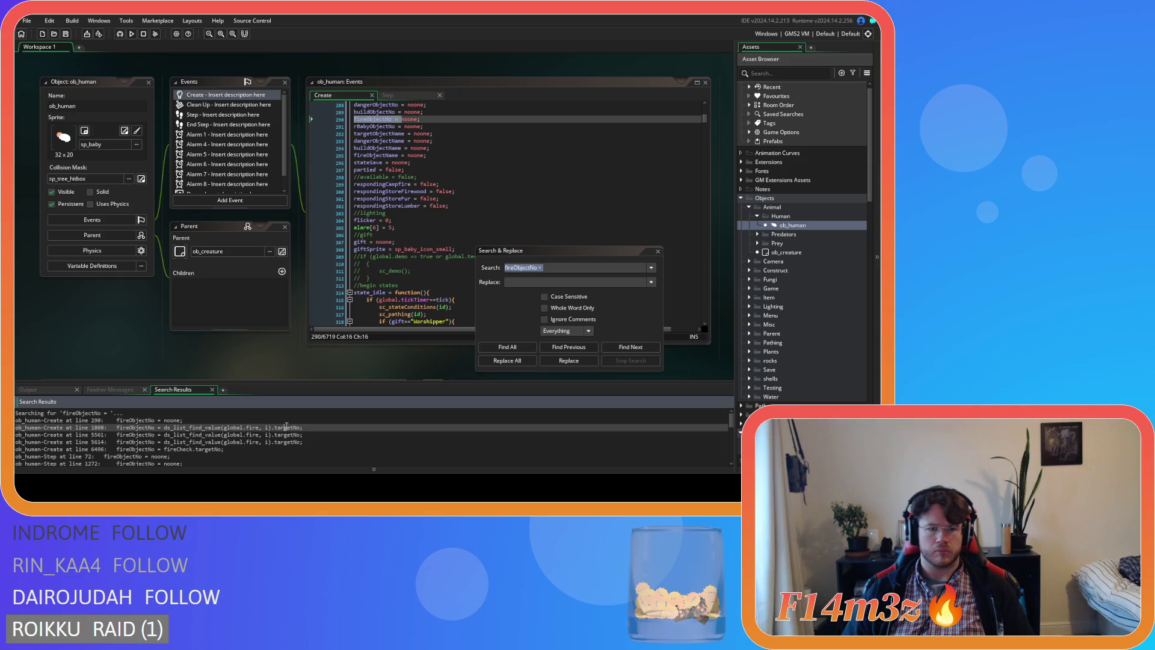
double_click(287, 427)
scroll(394, 287, "up", 2)
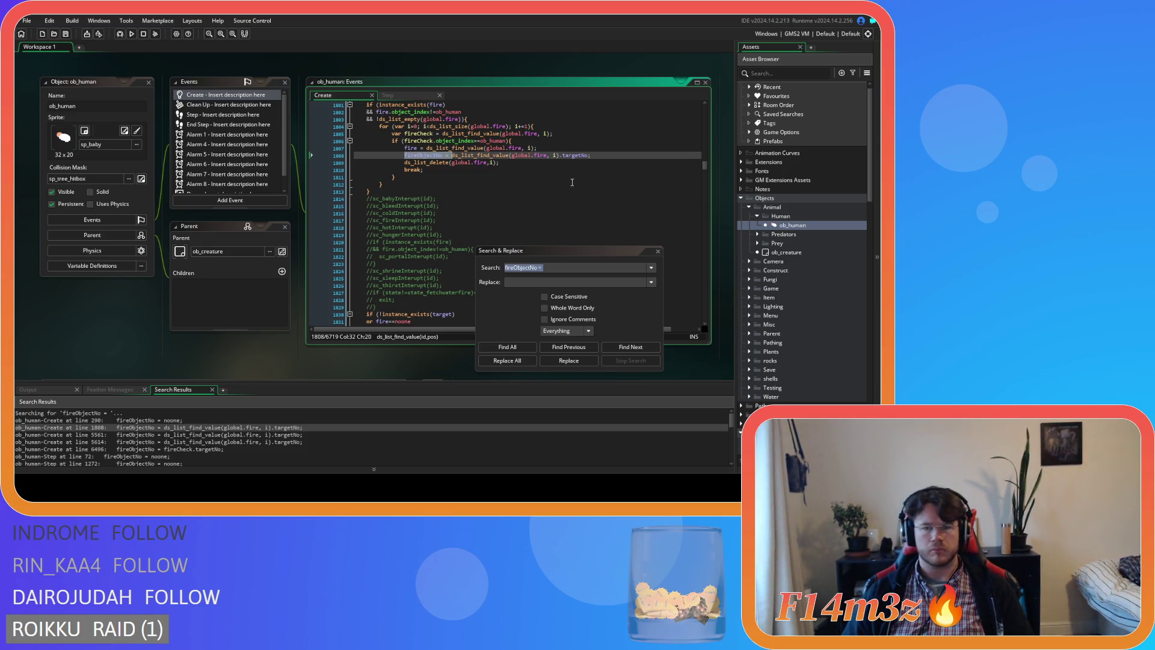
Step: Select the whole fireObjectNo line 1808 in the Create code
left_click_drag(595, 155, 564, 157)
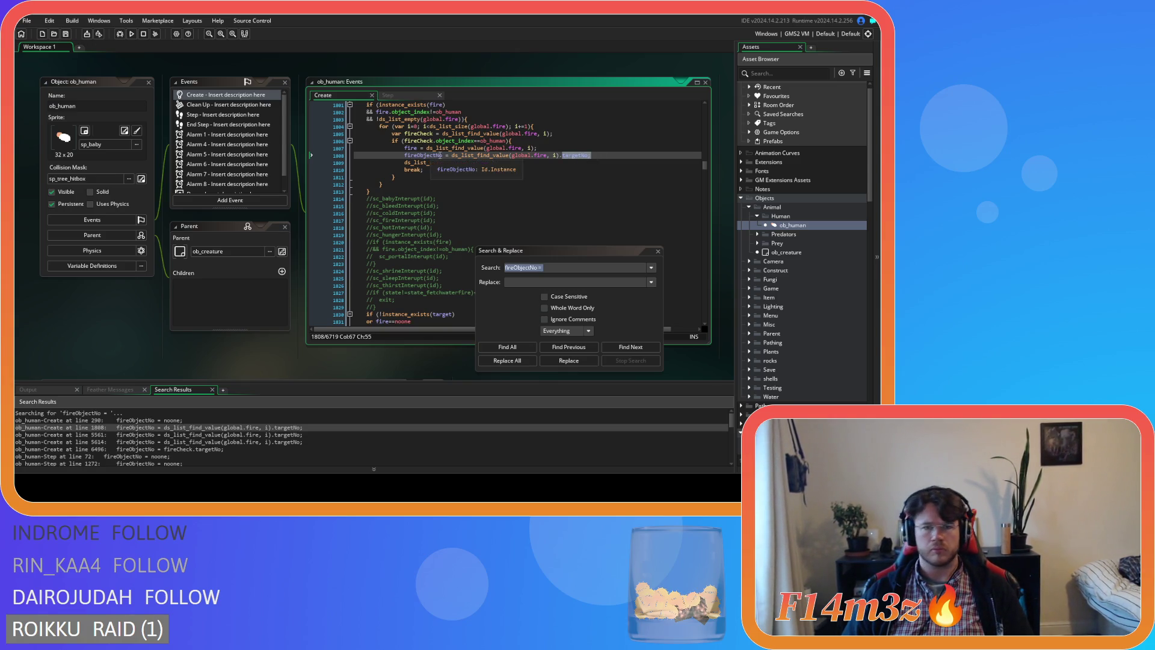
left_click_drag(452, 156, 404, 156)
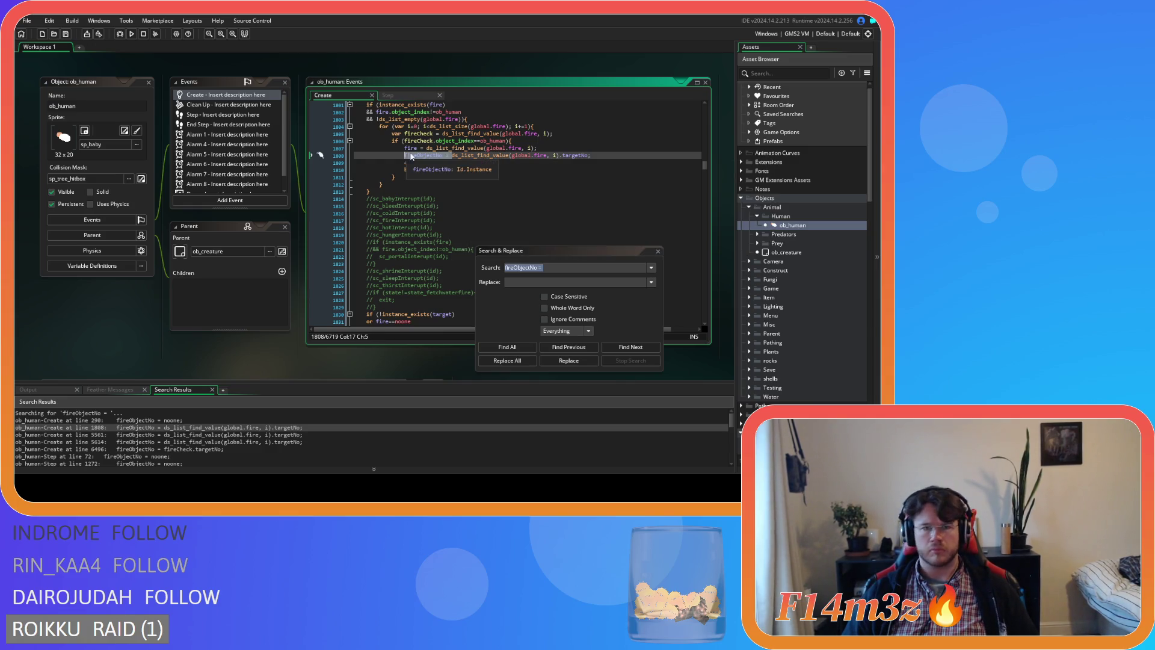
key("ctrl+f")
mouse_move(491, 158)
left_click_drag(596, 155, 339, 162)
Step: Delete the fireObjectNo lines at 1808, 5560, 5612 and 6493 in the Create event
key("Delete")
left_click(692, 116)
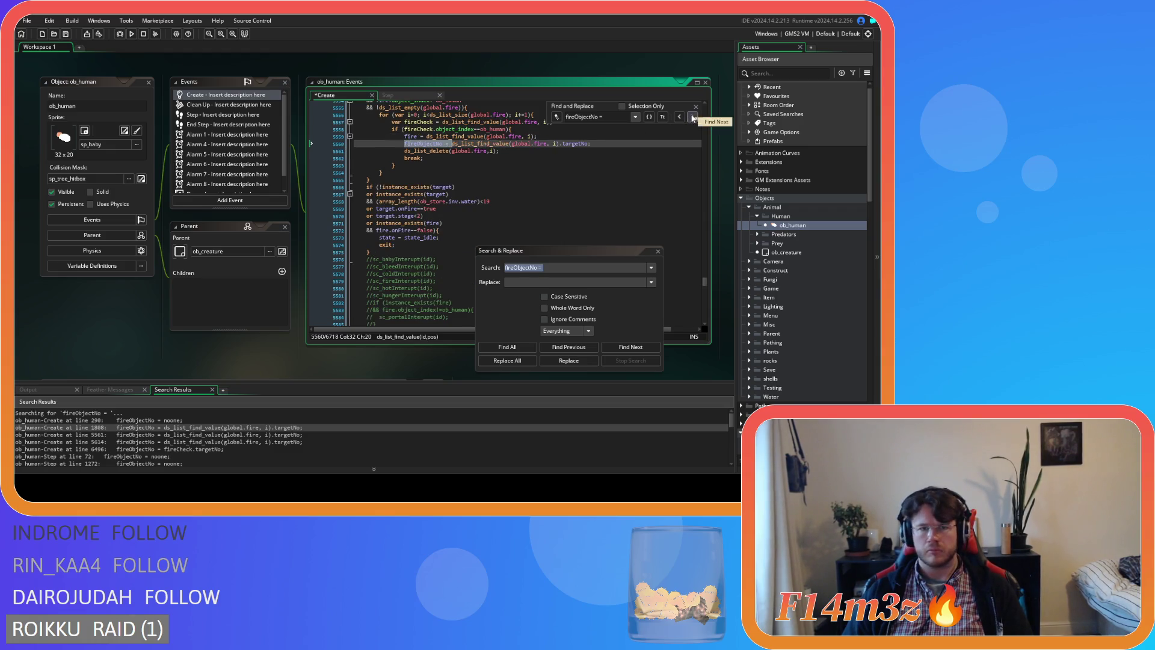
left_click_drag(595, 143, 585, 135)
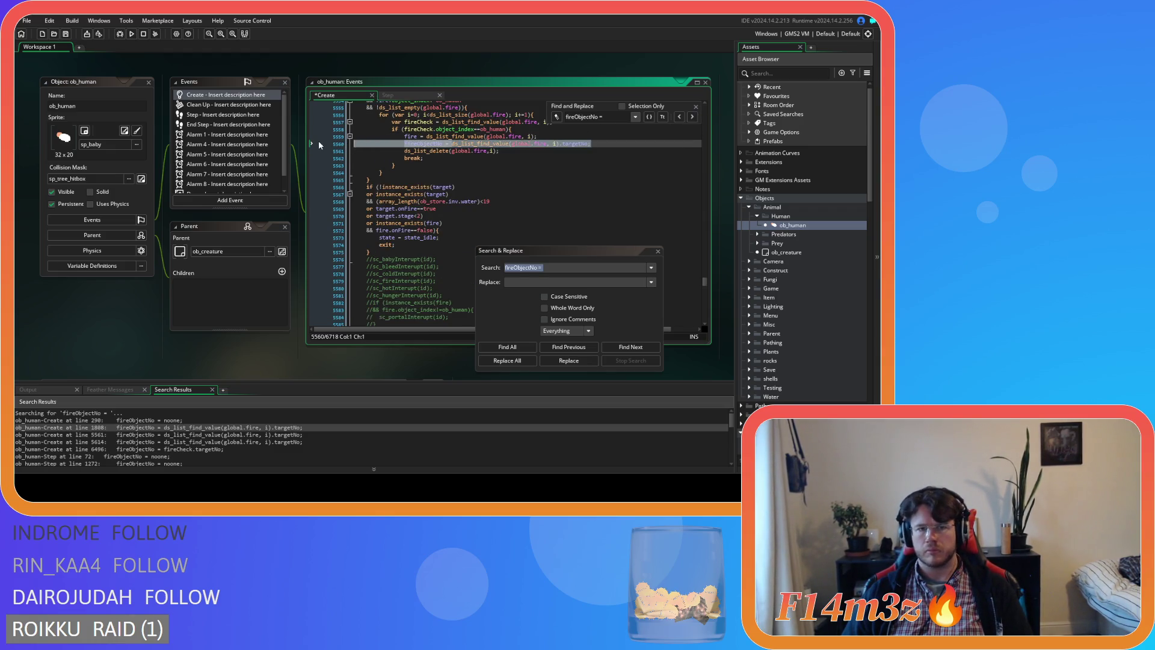
key("Delete")
left_click(692, 117)
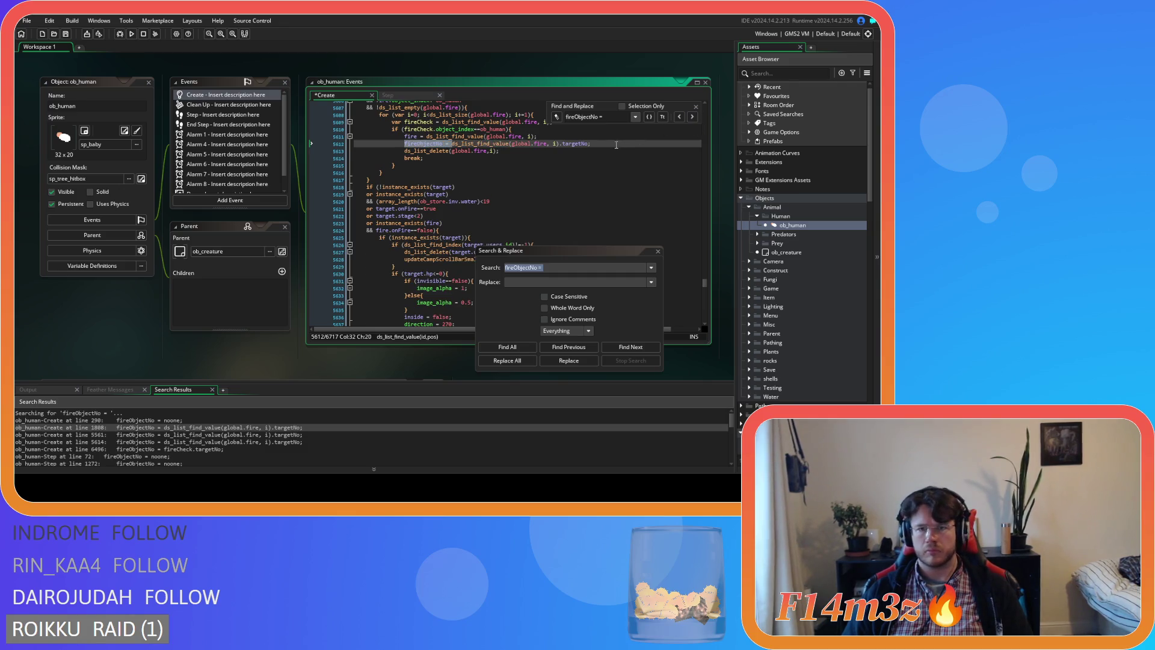
left_click_drag(452, 144, 310, 146)
key("Delete")
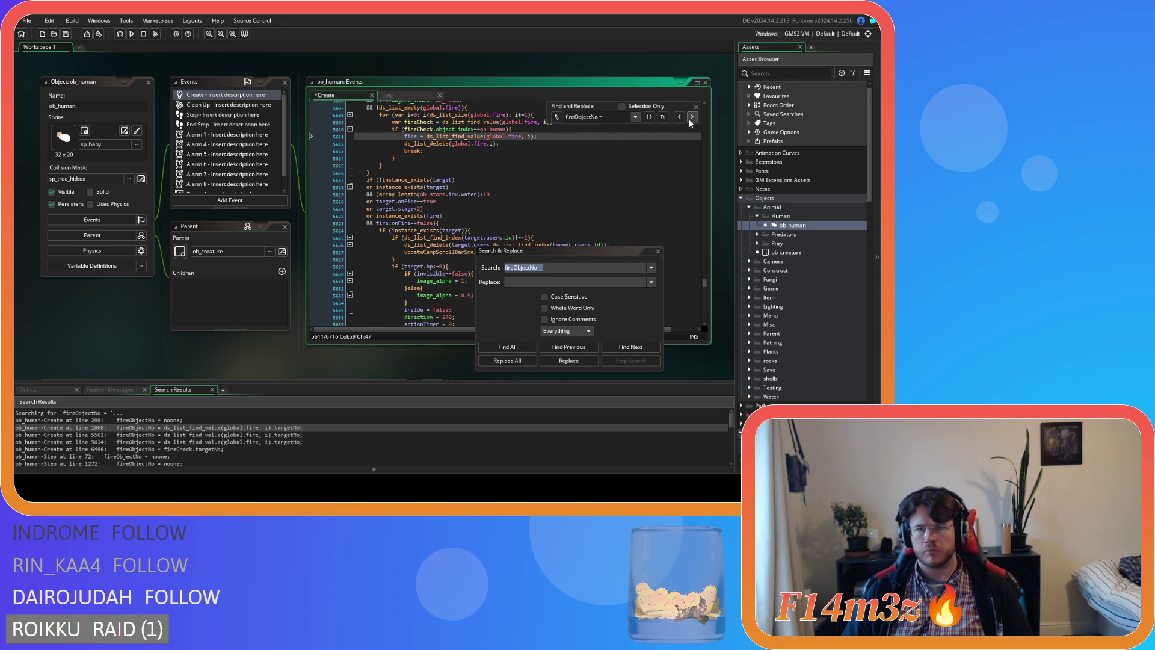
left_click(692, 117)
mouse_move(527, 143)
left_mouse_down()
mouse_move(403, 151)
mouse_move(475, 136)
left_mouse_up()
key("Delete")
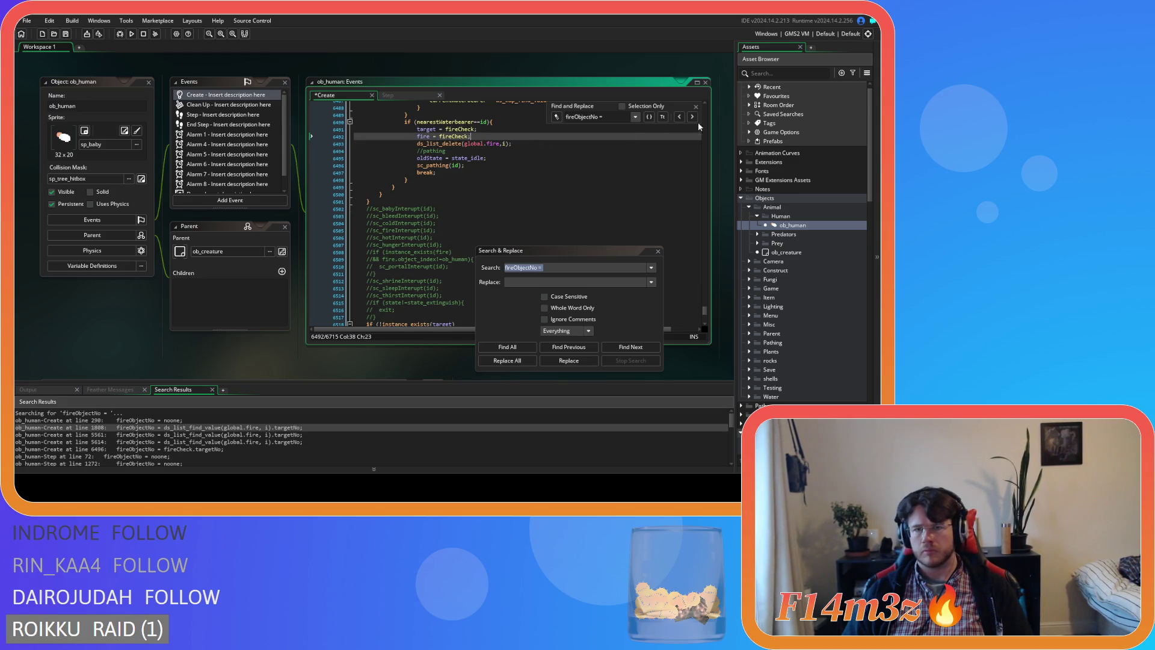
left_click(692, 117)
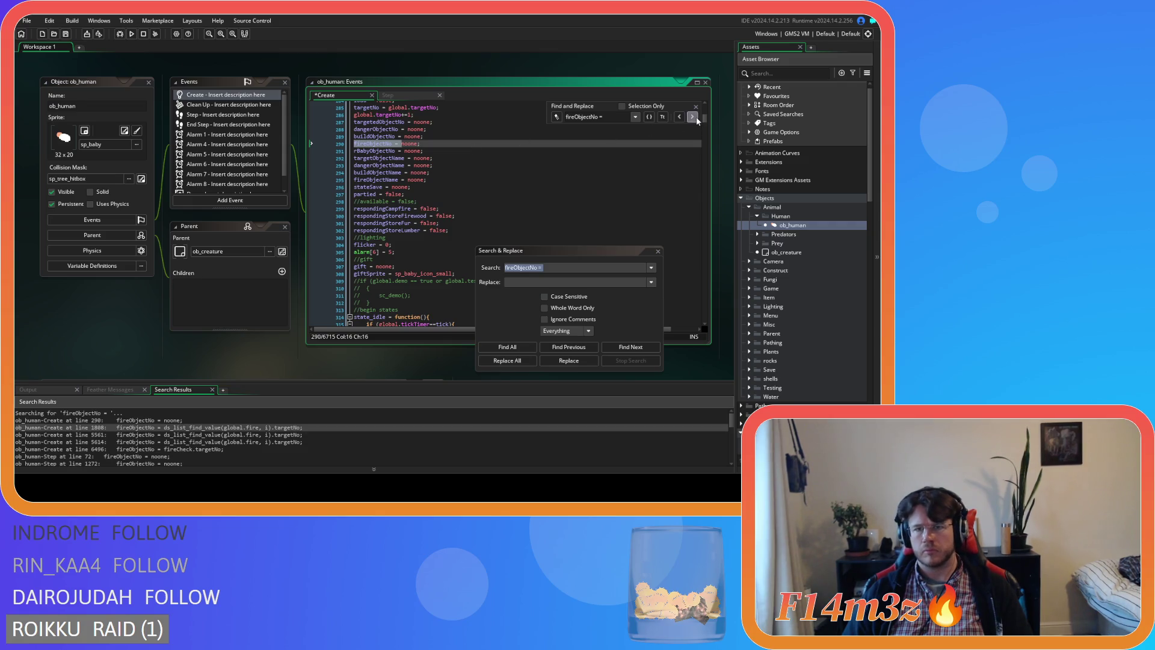
Step: Delete the 'fireObjectNo = noone;' line 1272 in the Step event and refresh the matches
left_click(507, 347)
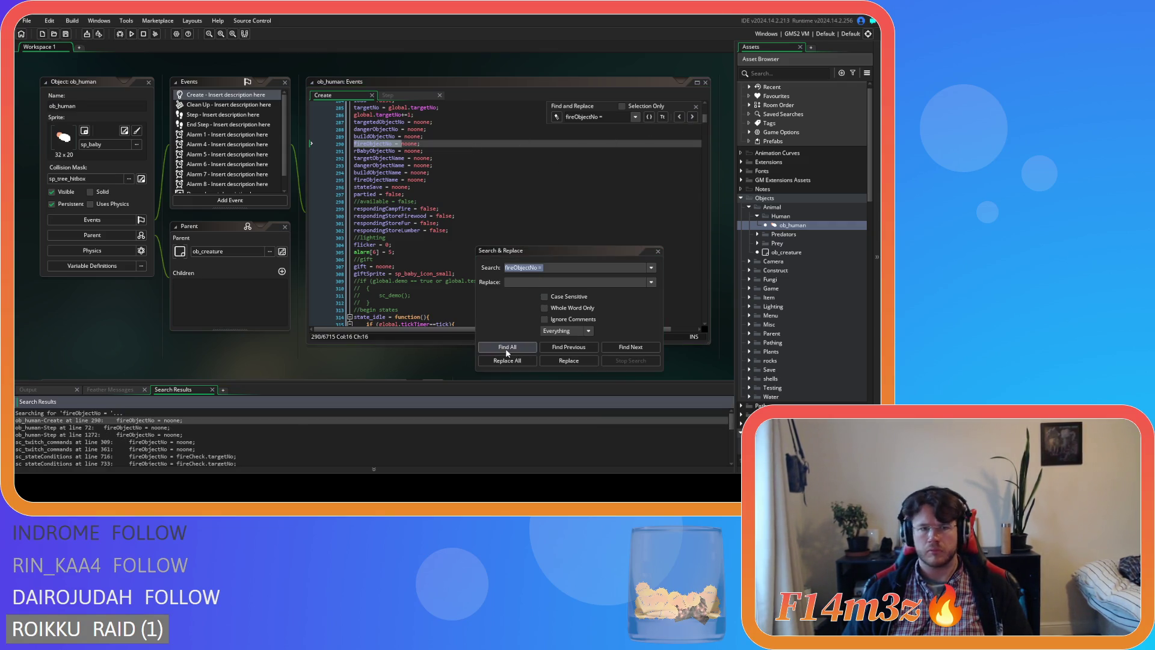
left_click(211, 434)
double_click(210, 430)
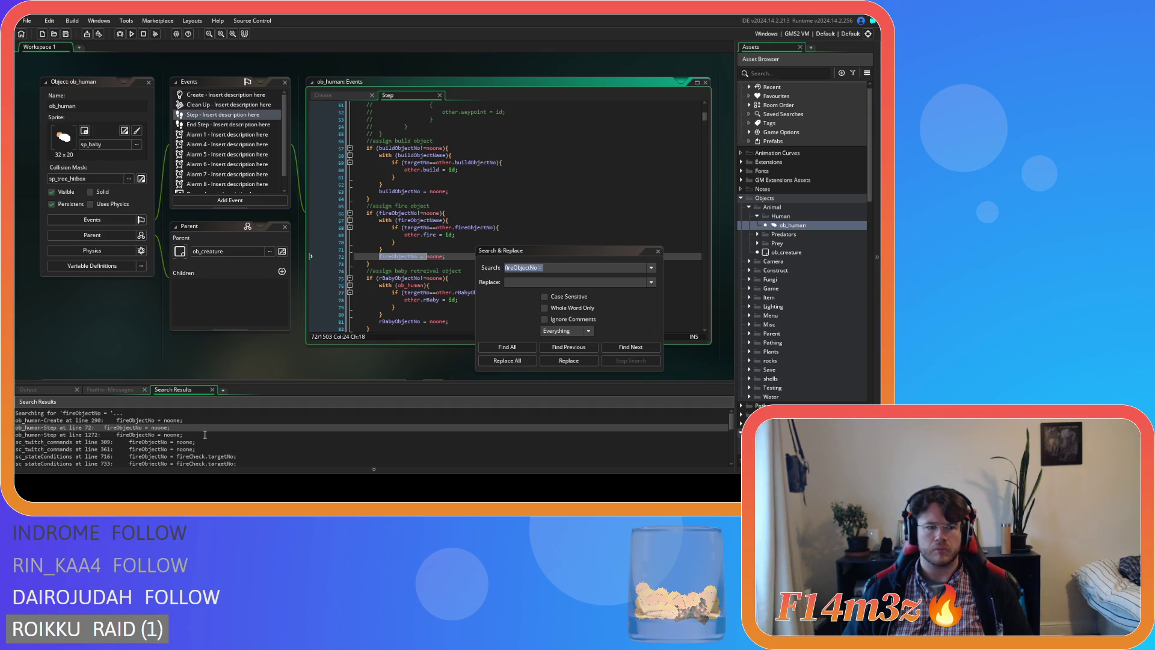
double_click(195, 434)
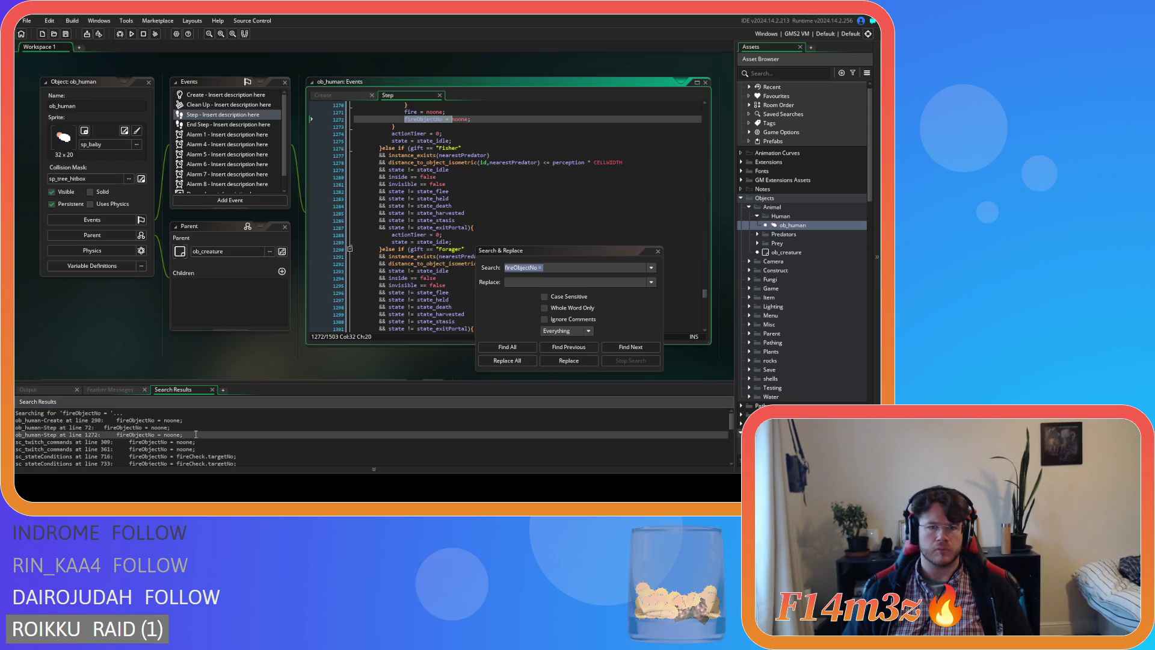
scroll(386, 301, "up", 4)
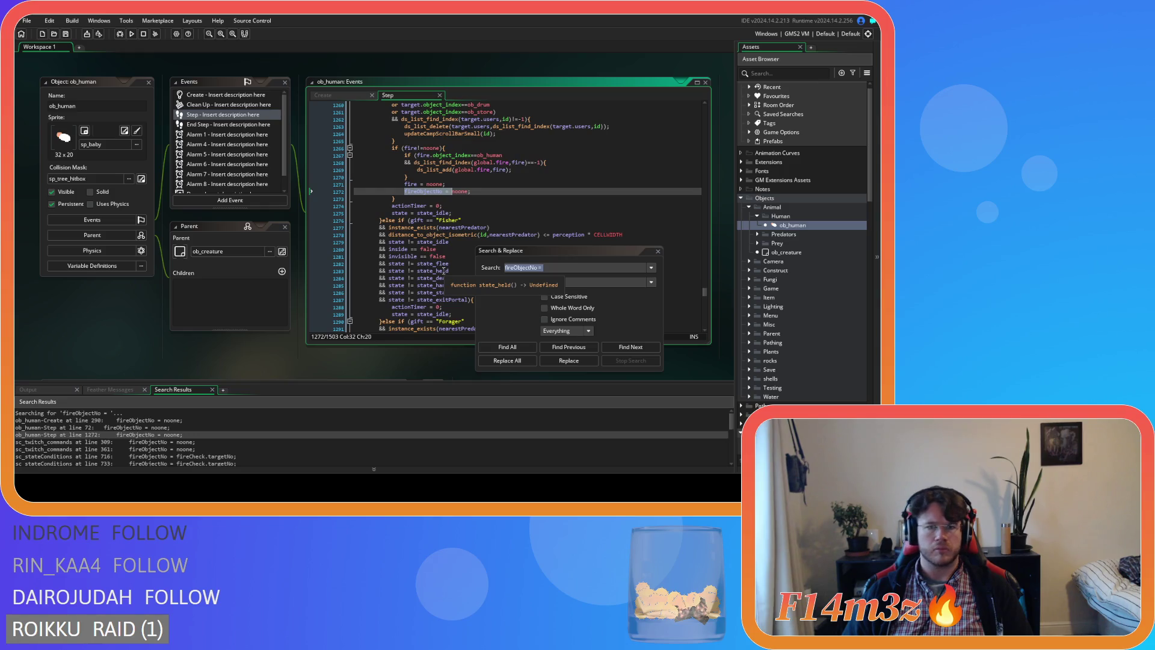
key("End")
key("shift+Up")
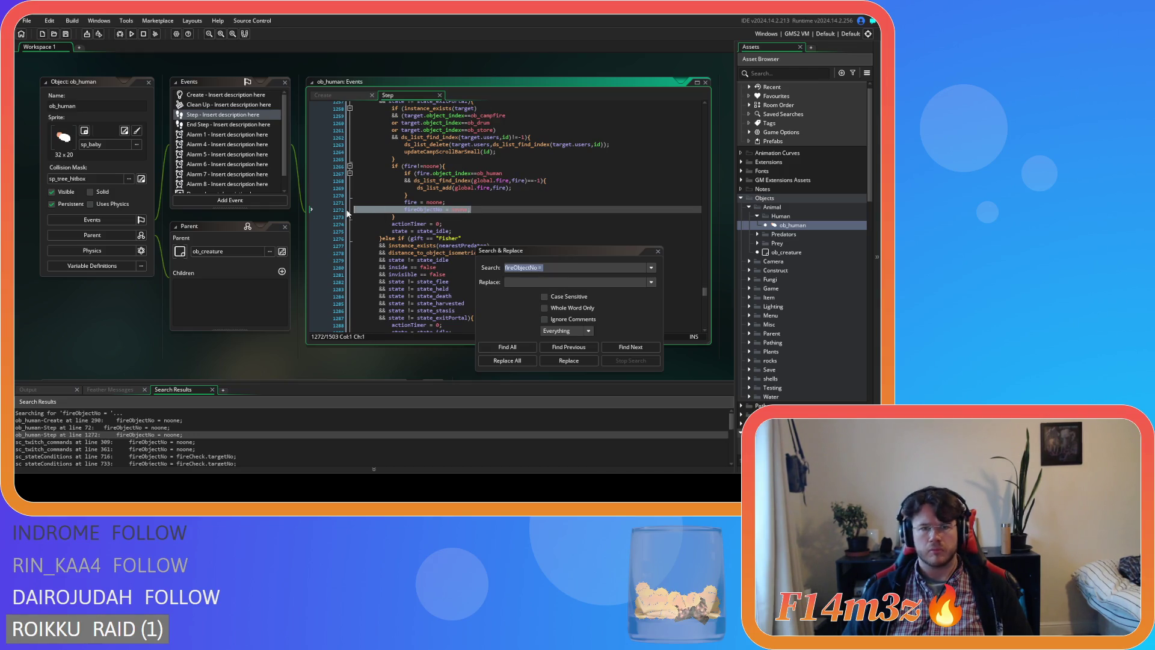
key("BackSpace")
double_click(185, 428)
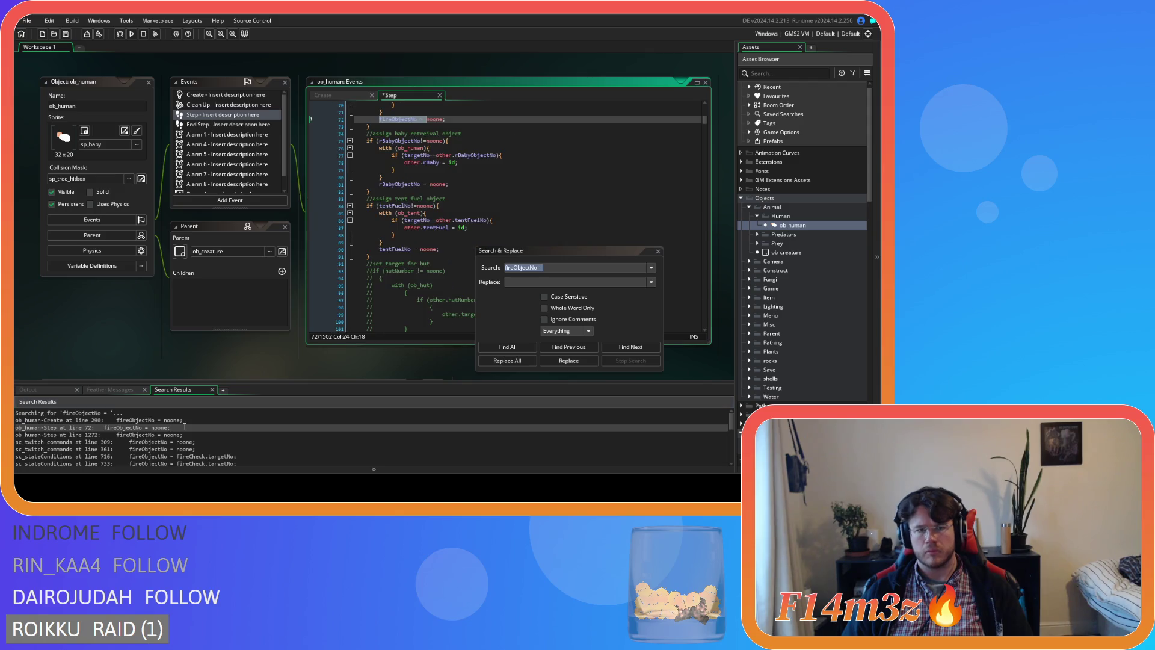
scroll(410, 296, "up", 4)
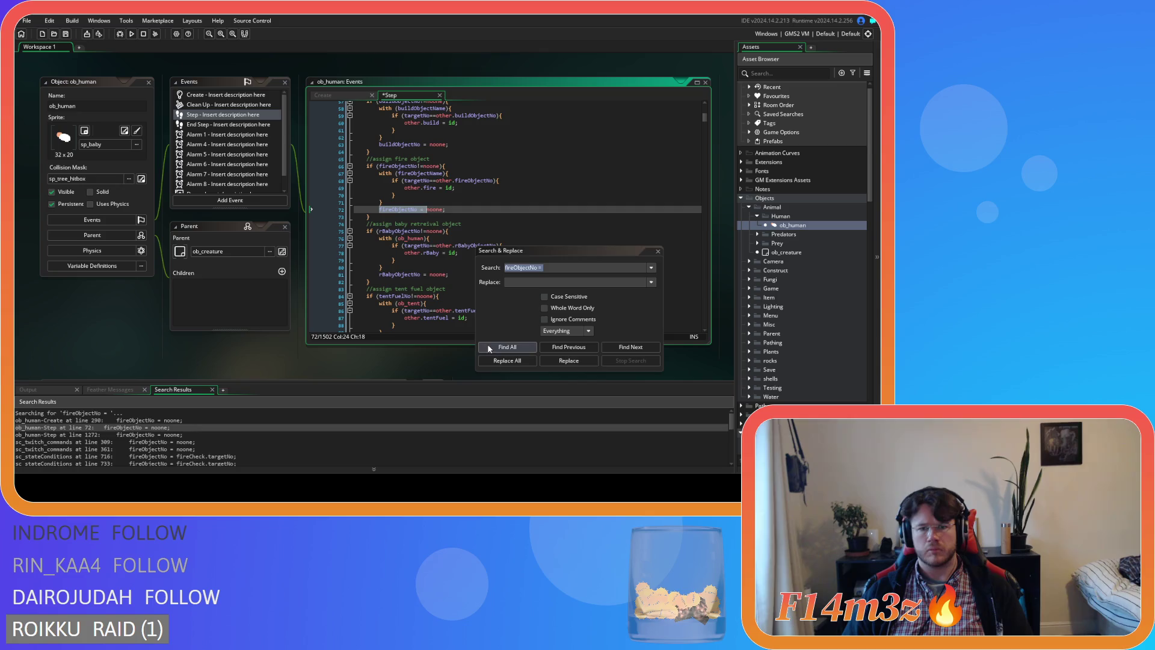
left_click(495, 345)
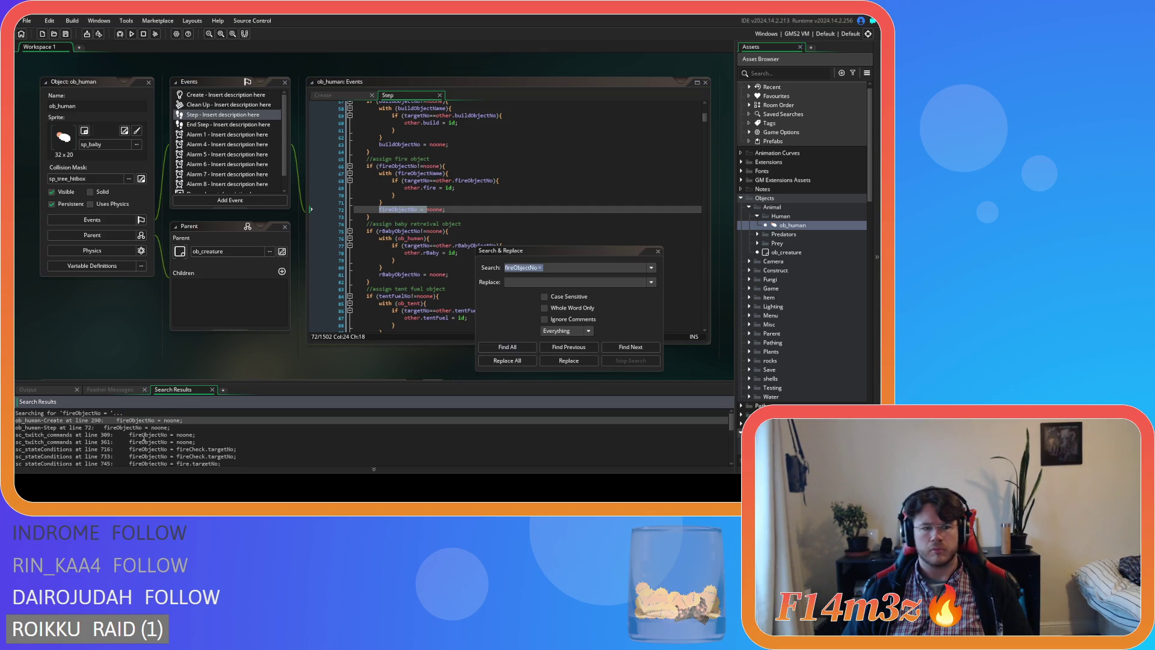
Step: Delete the 'fireObjectNo = noone;' lines at 309 and 360 in sc_twitch_commands, then refresh the fireObjectNo search
double_click(152, 434)
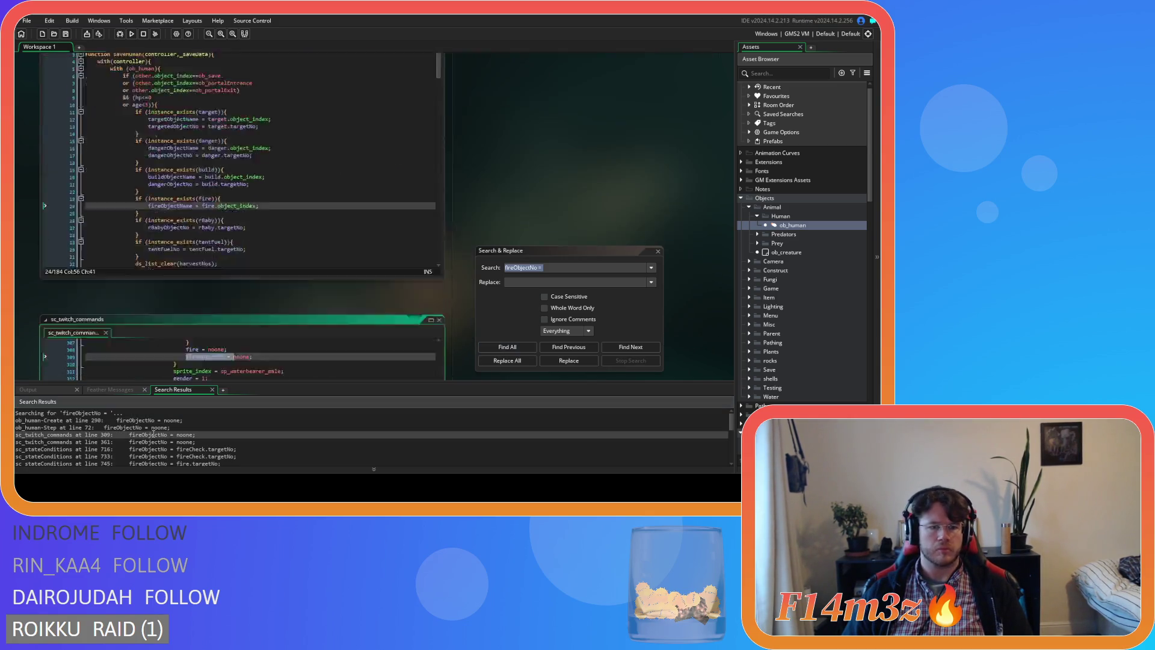
scroll(277, 286, "up", 5)
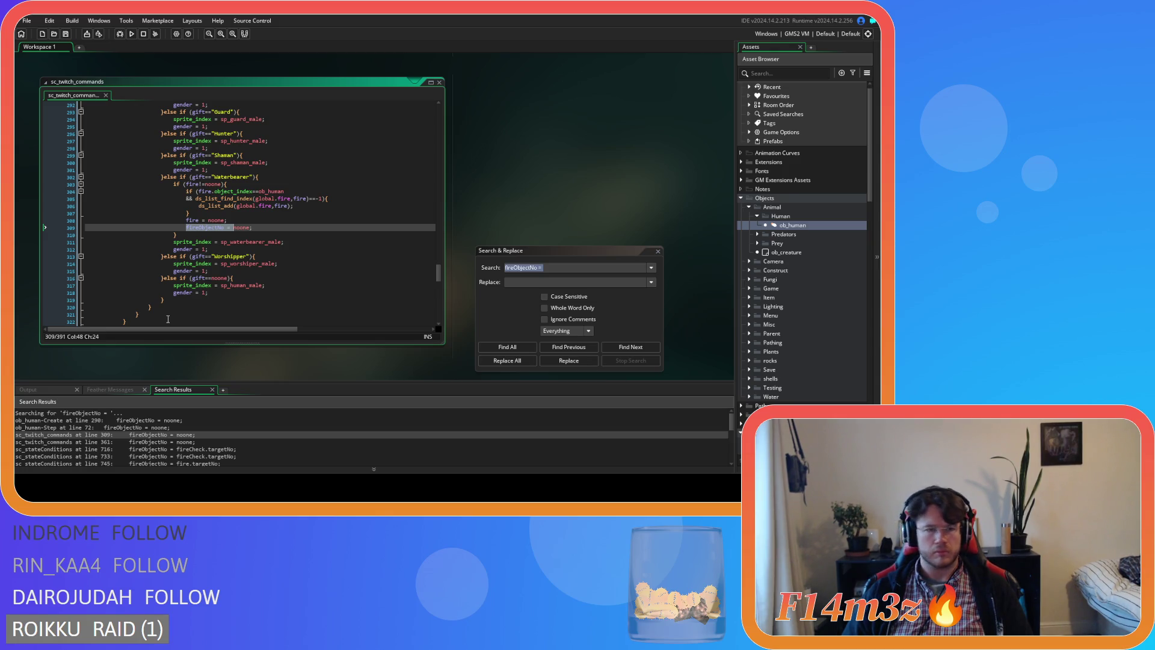
left_click_drag(264, 226, 85, 227)
key("BackSpace")
key("BackSpace")
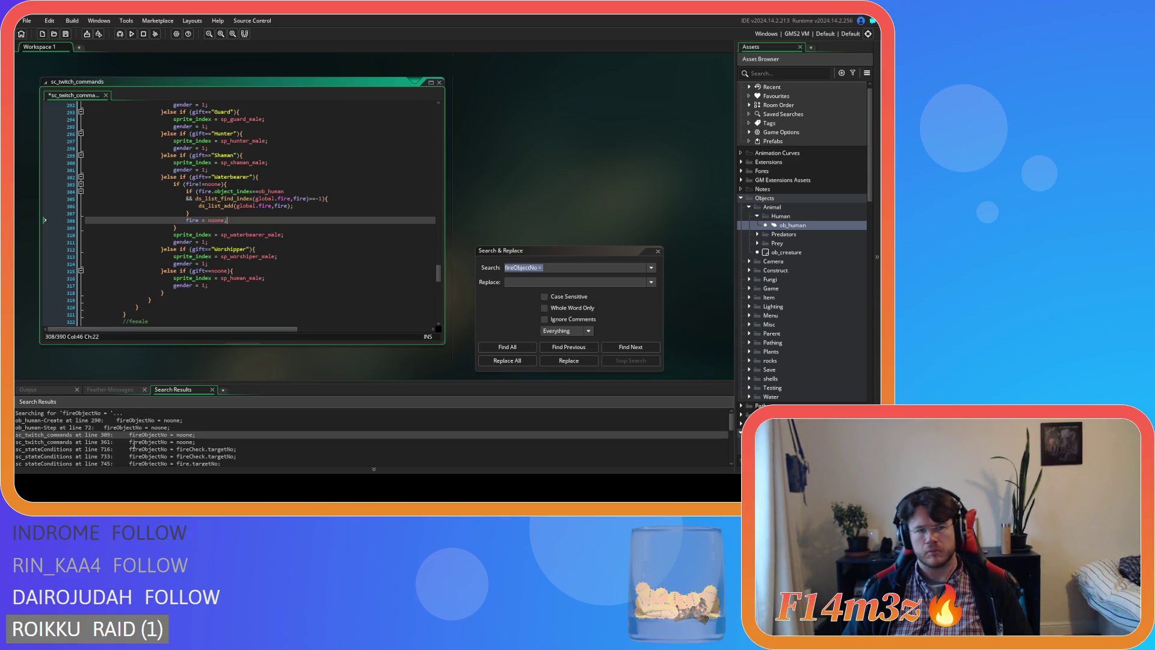
double_click(133, 445)
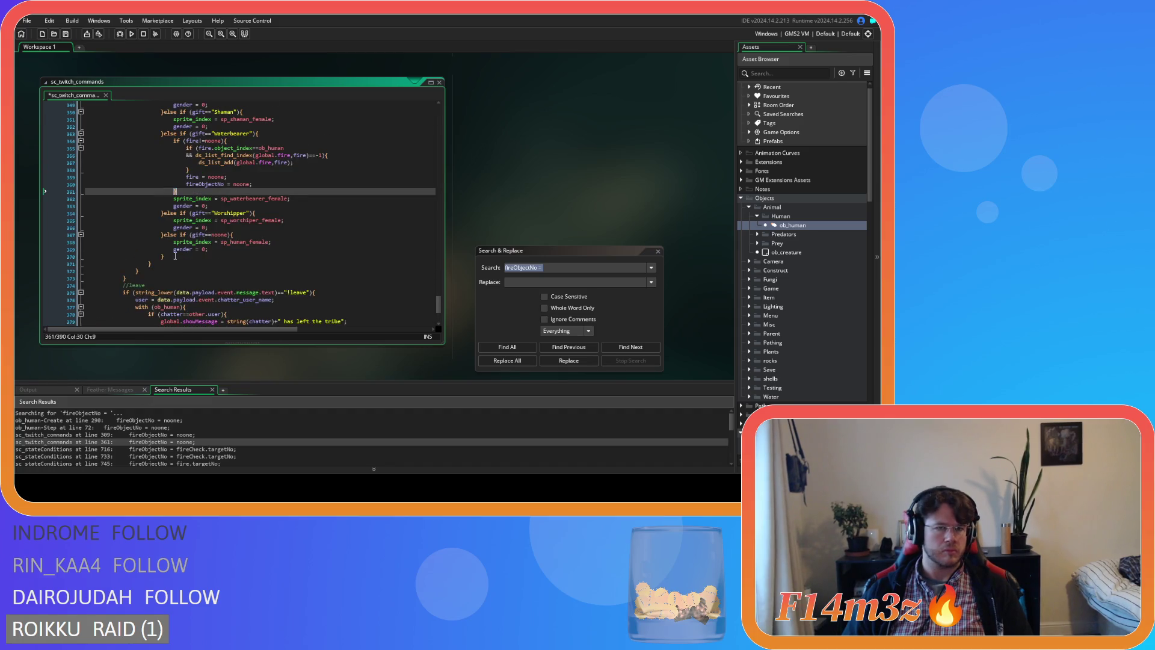
left_click_drag(253, 184, 95, 191)
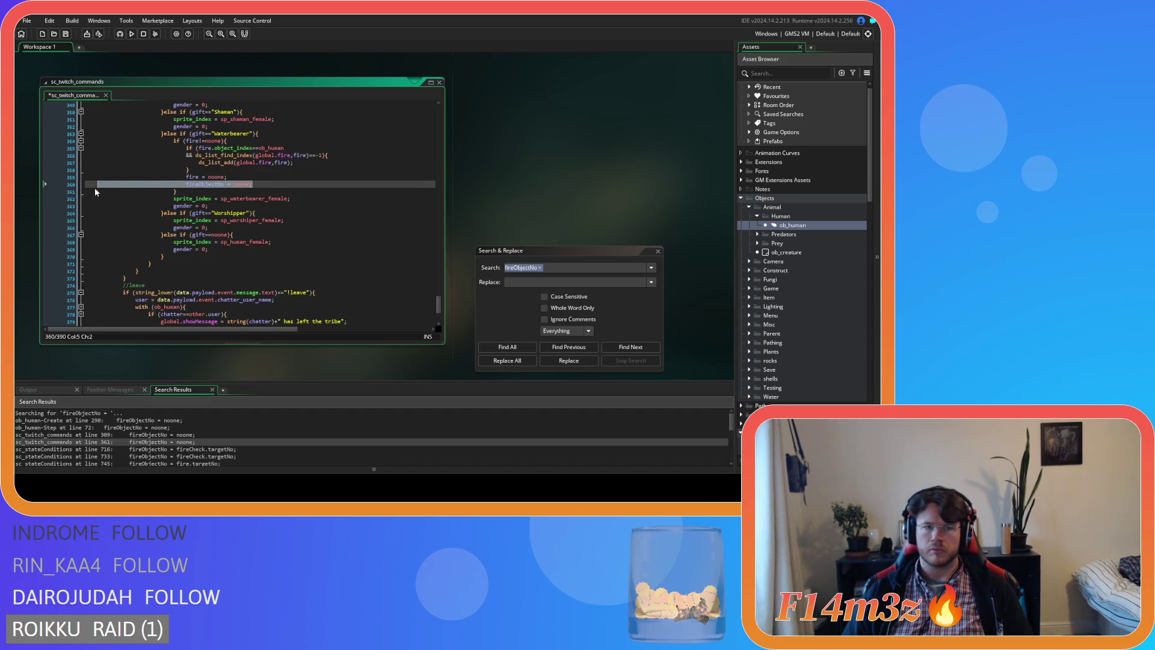
key("BackSpace")
key("BackSpace")
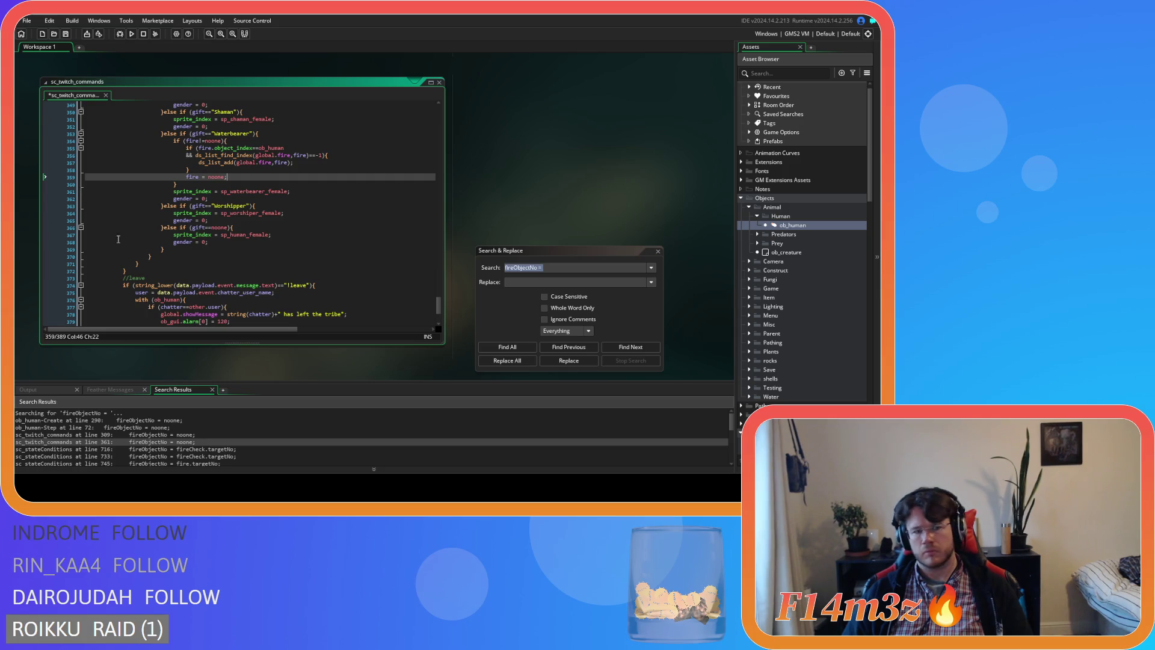
left_click(508, 348)
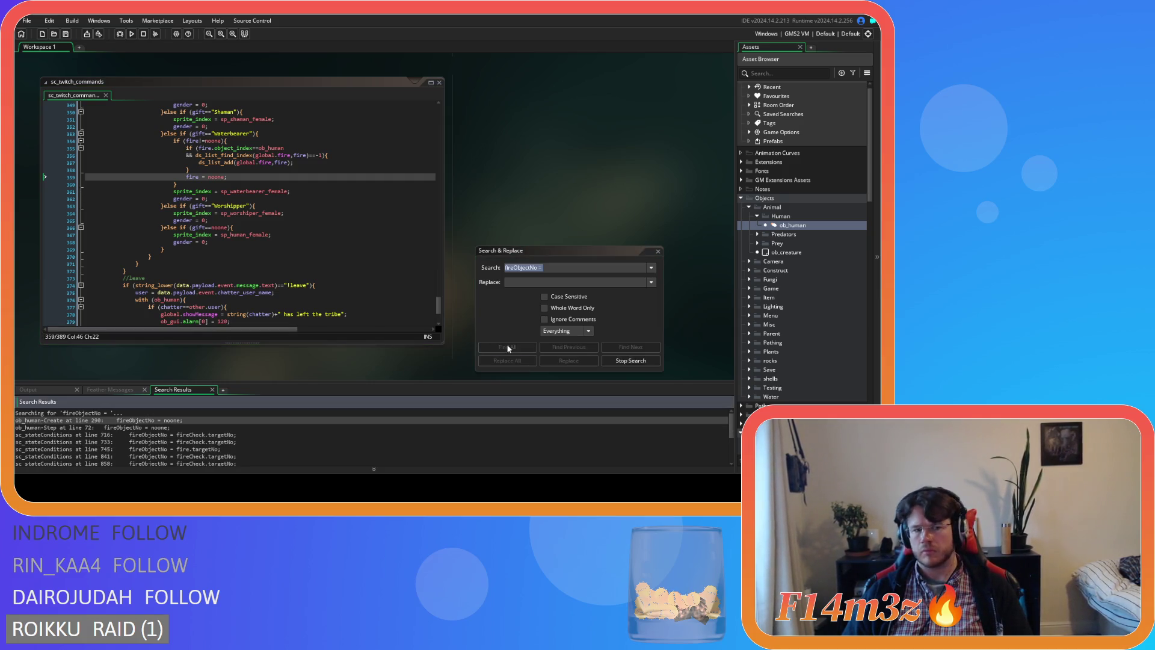
Step: Delete the fireObjectNo assignments on lines 716, 732 and 743 of sc_stateConditions
left_click(180, 435)
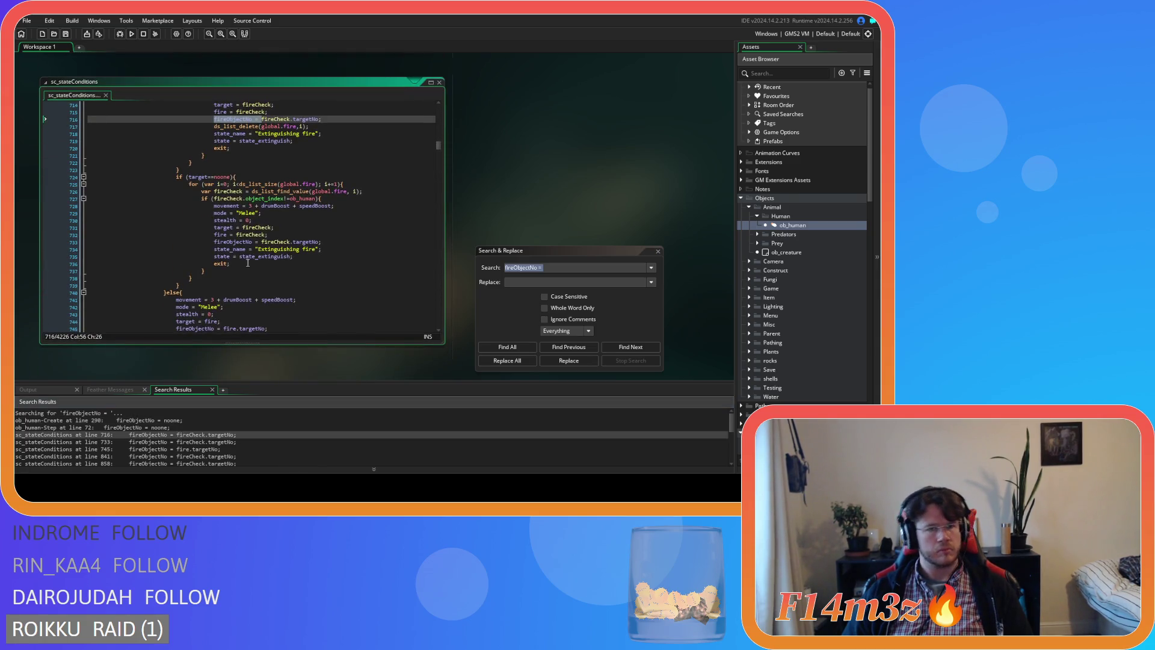
key("ctrl+f")
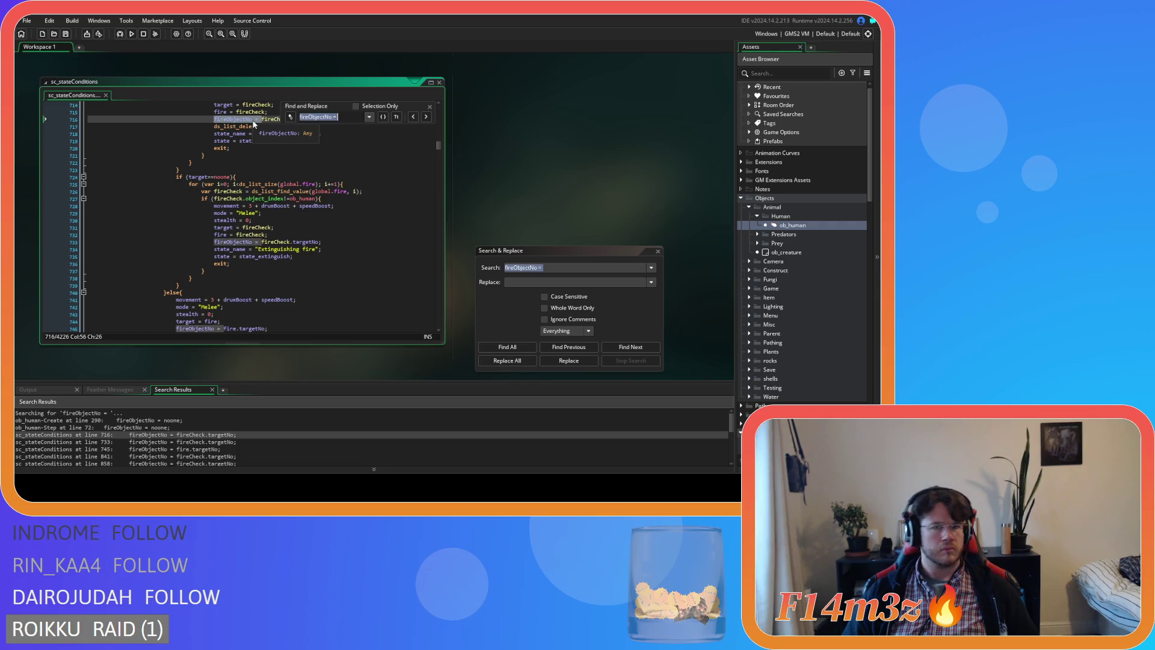
scroll(332, 147, "up", 3)
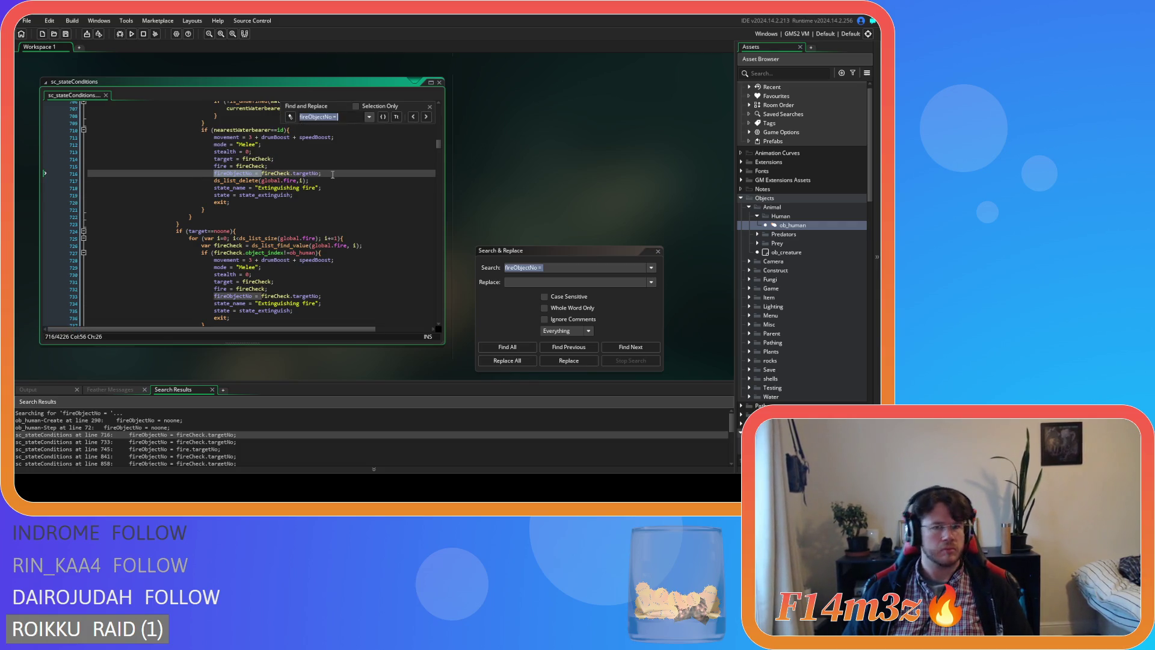
left_click_drag(323, 173, 90, 178)
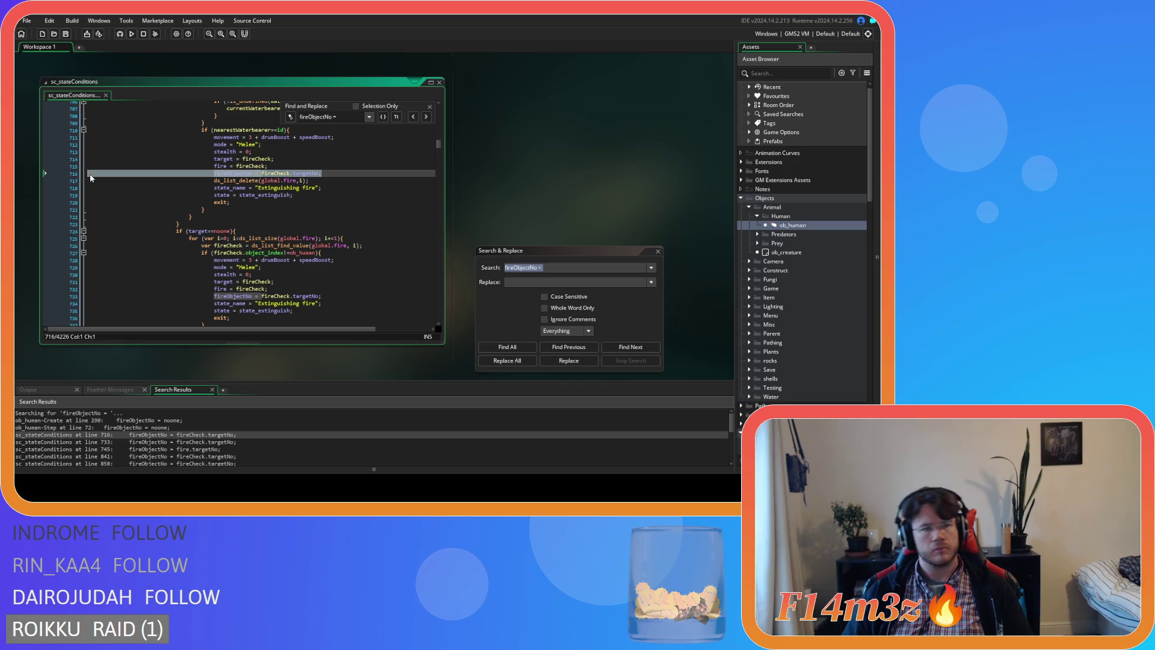
key("BackSpace")
key("BackSpace")
left_click(426, 117)
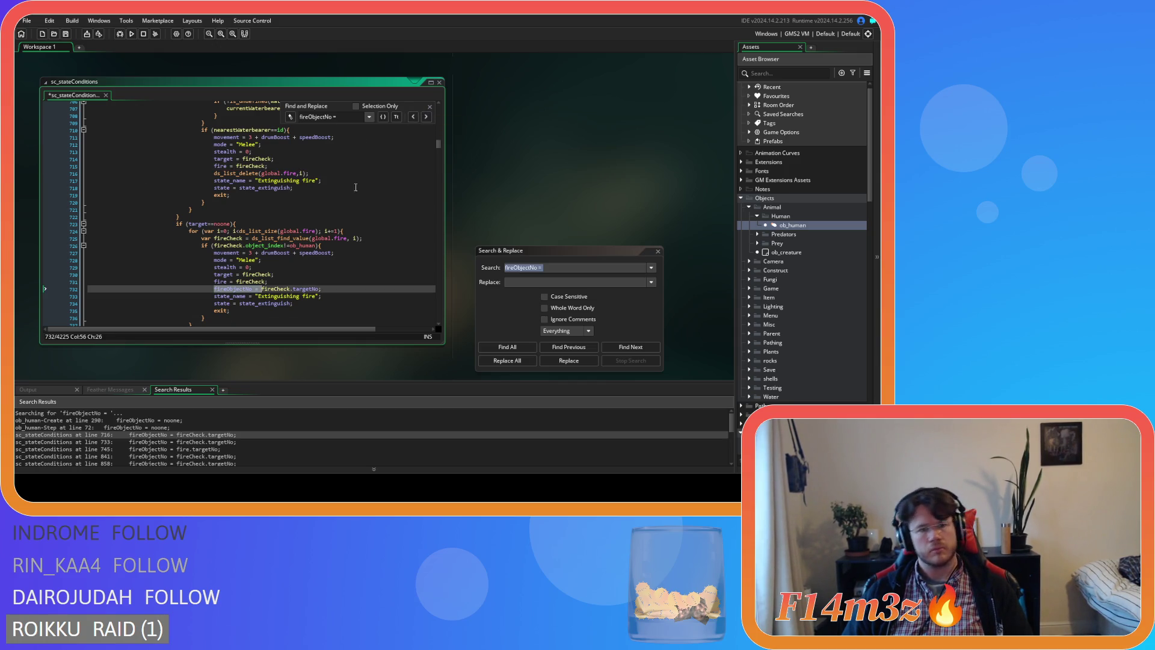
left_click_drag(325, 288, 93, 291)
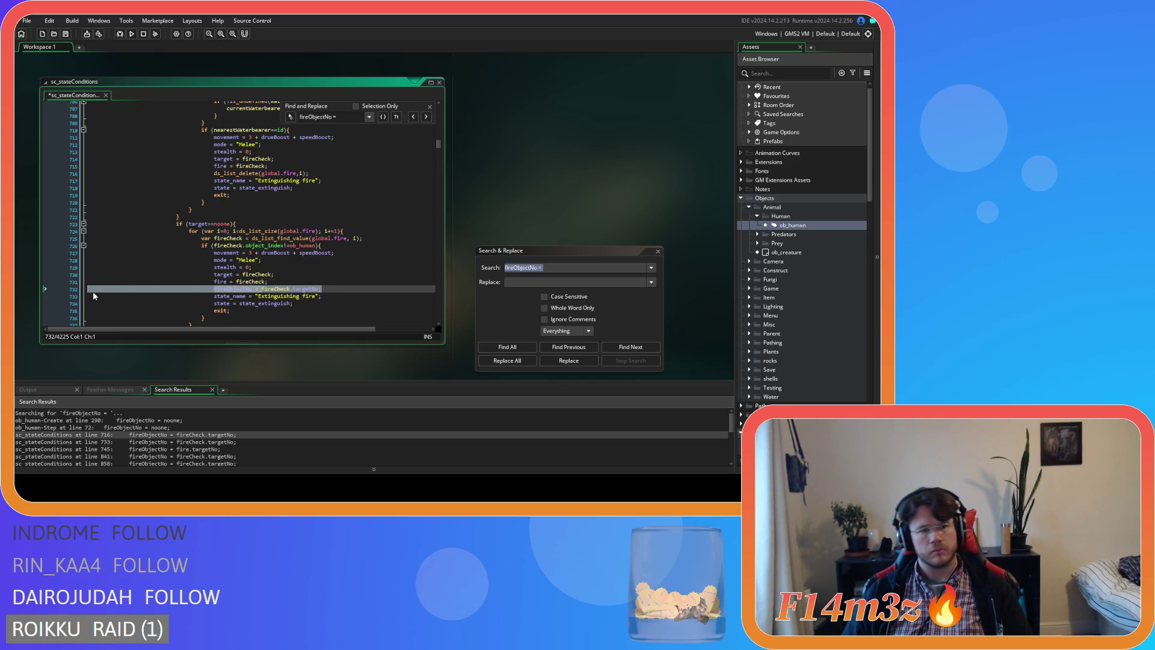
key("BackSpace")
key("BackSpace")
left_click(426, 117)
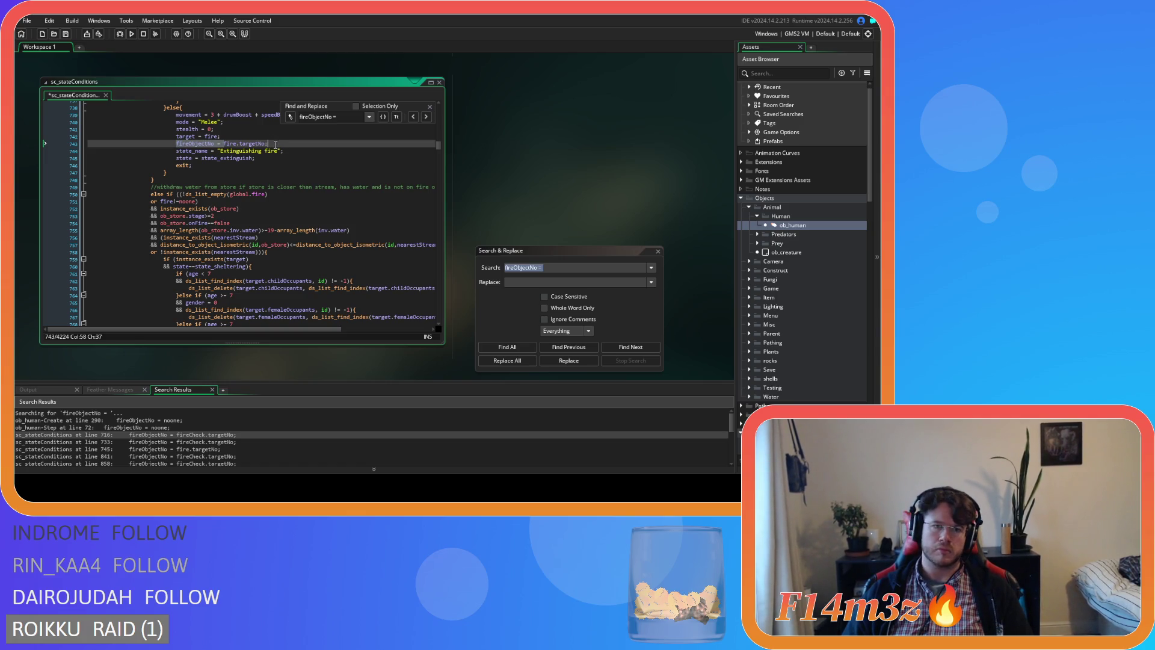
left_click_drag(272, 144, 59, 145)
key("BackSpace")
key("BackSpace")
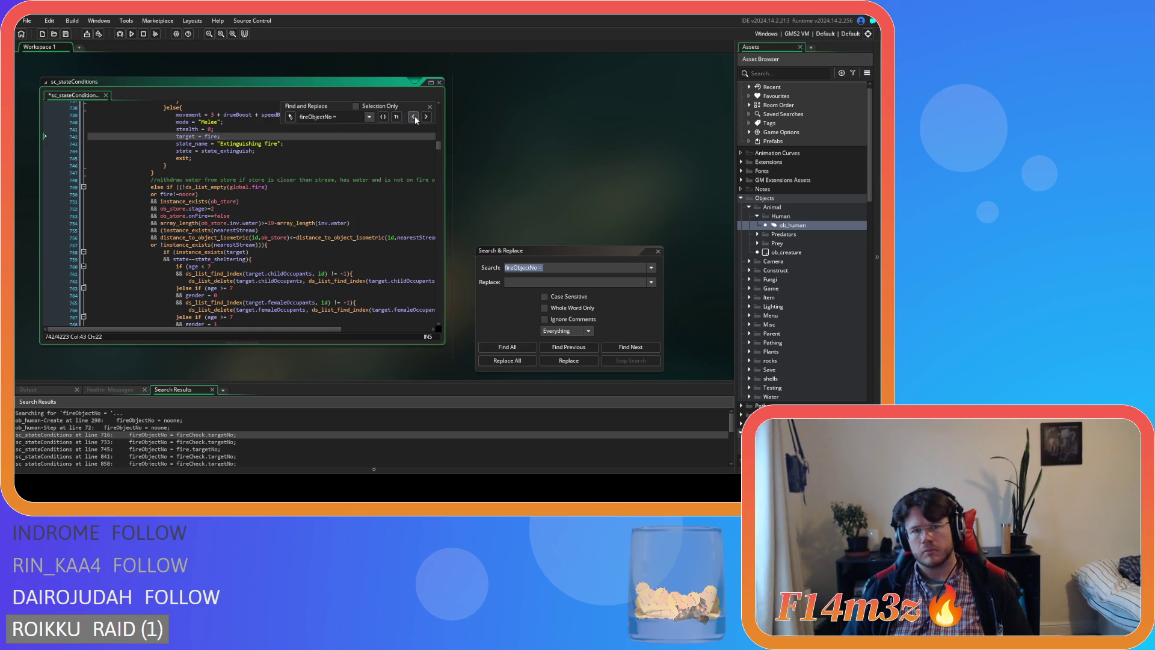
Step: Delete the fireObjectNo assignments on lines 838, 854, 958 and 974, then rerun the project-wide search
left_click(427, 117)
left_click_drag(337, 143, 87, 144)
key("BackSpace")
key("BackSpace")
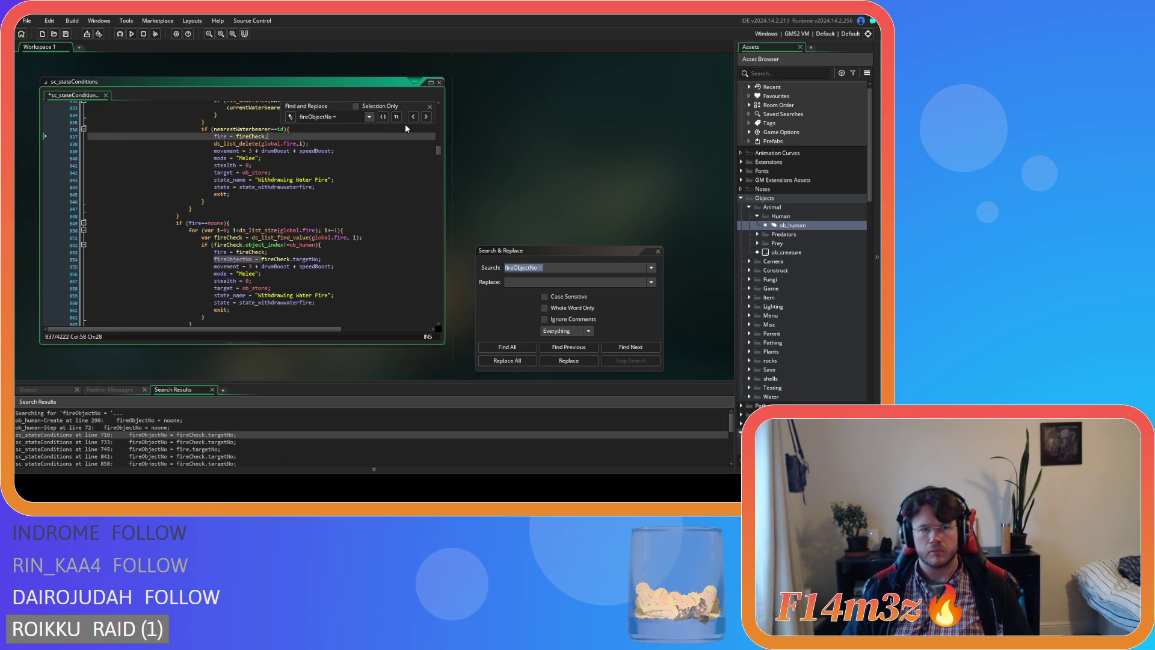
left_click(426, 117)
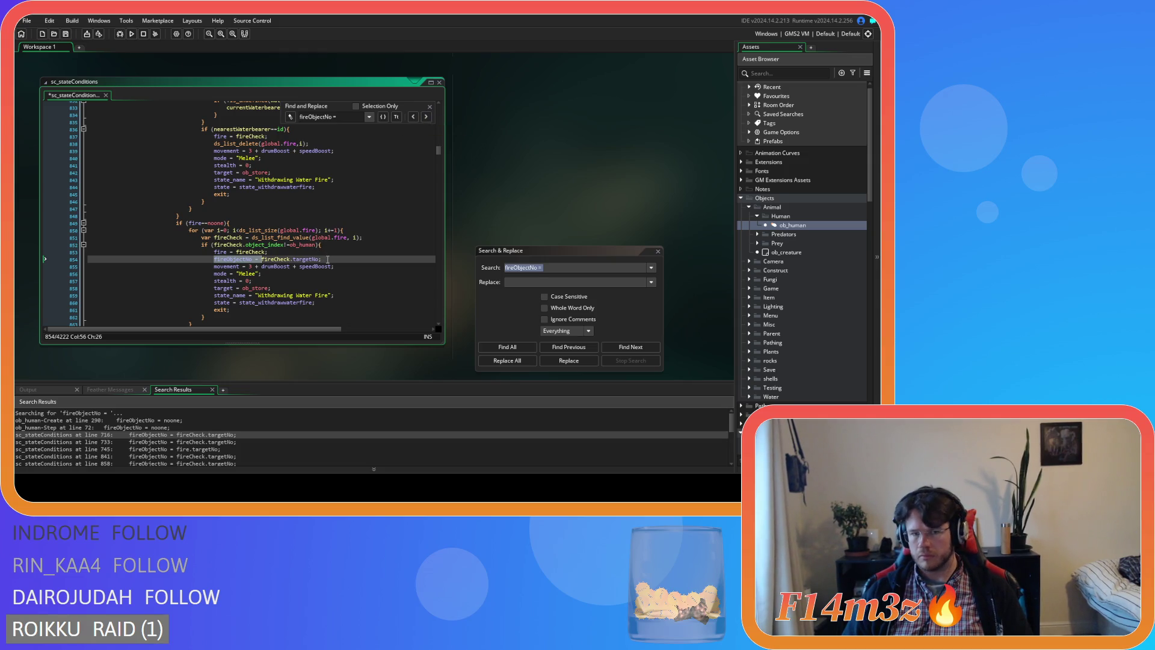
left_click_drag(323, 259, 84, 259)
key("BackSpace")
key("BackSpace")
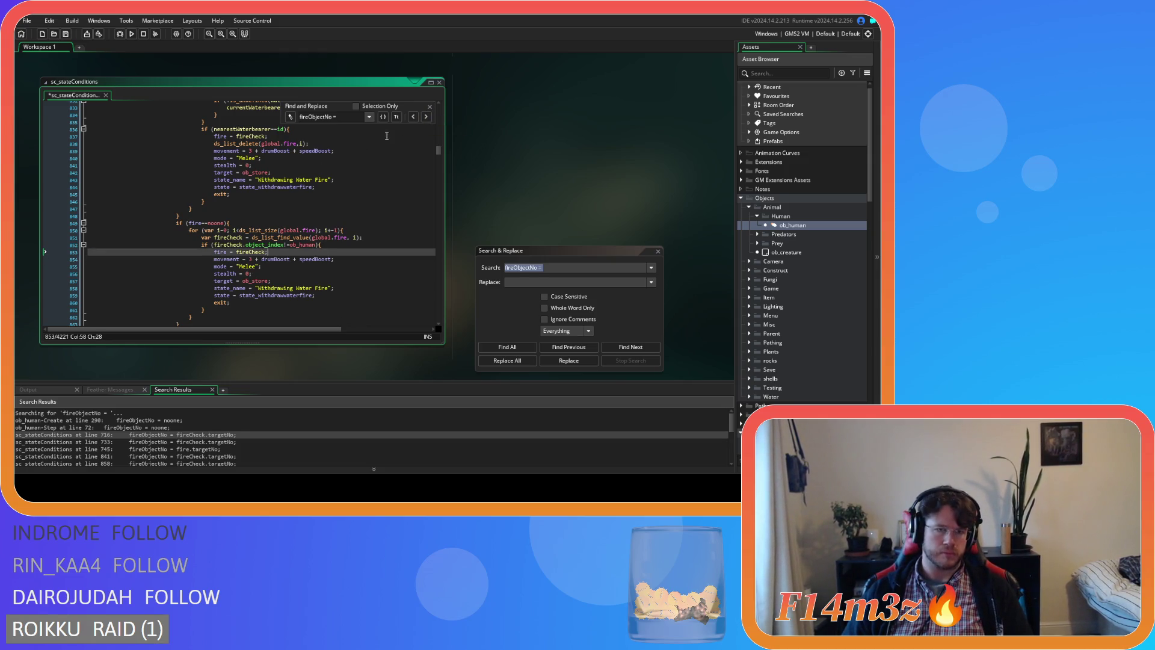
left_click(426, 116)
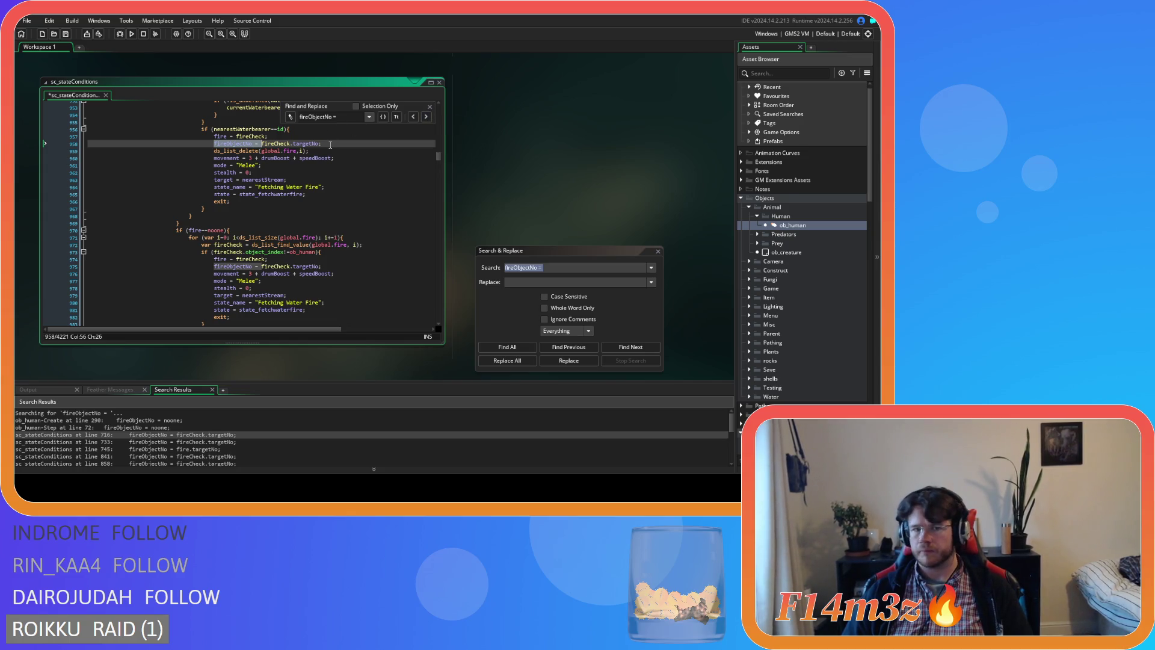
left_click_drag(323, 143, 55, 143)
key("BackSpace")
key("BackSpace")
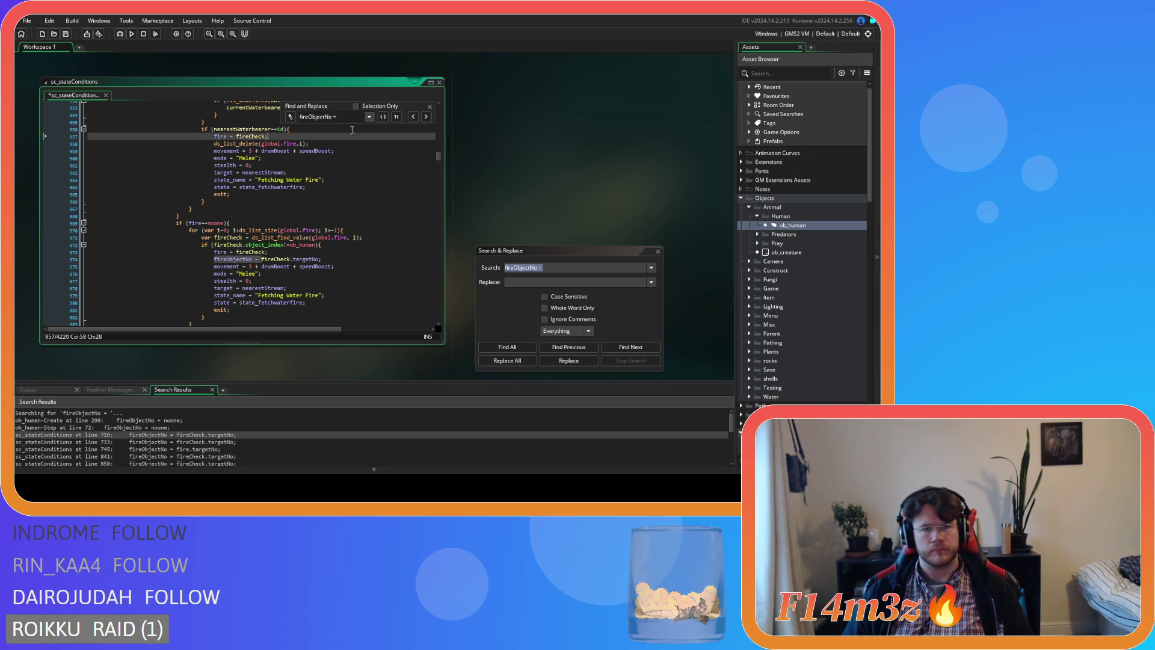
left_click(425, 117)
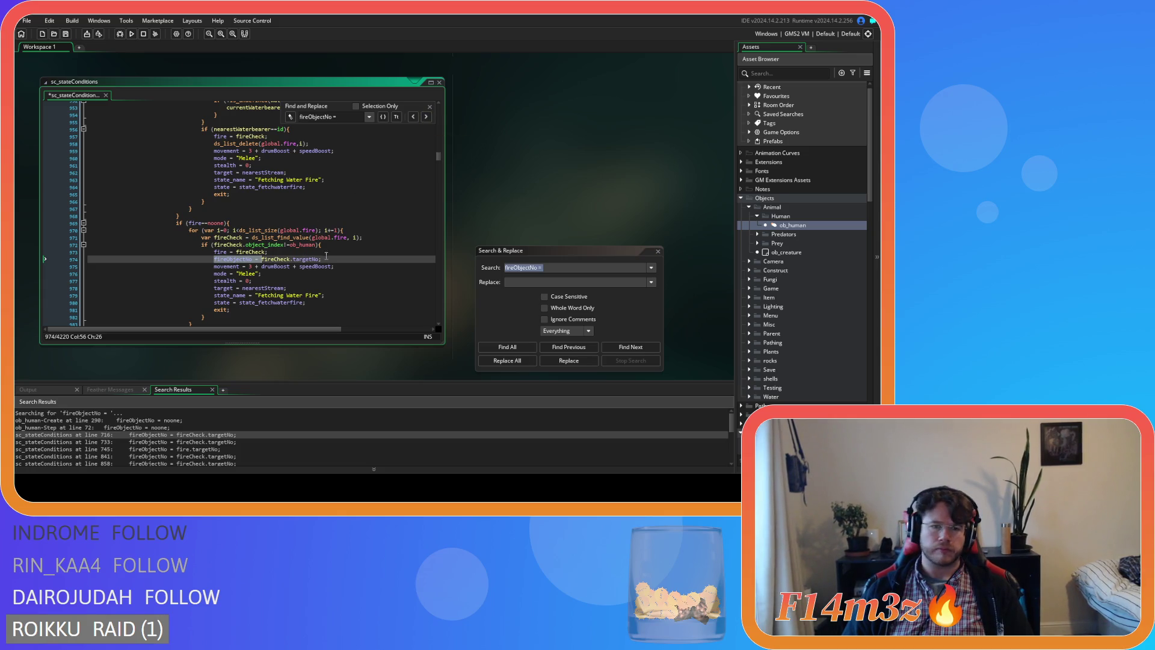
left_click_drag(326, 259, 85, 260)
key("BackSpace")
key("BackSpace")
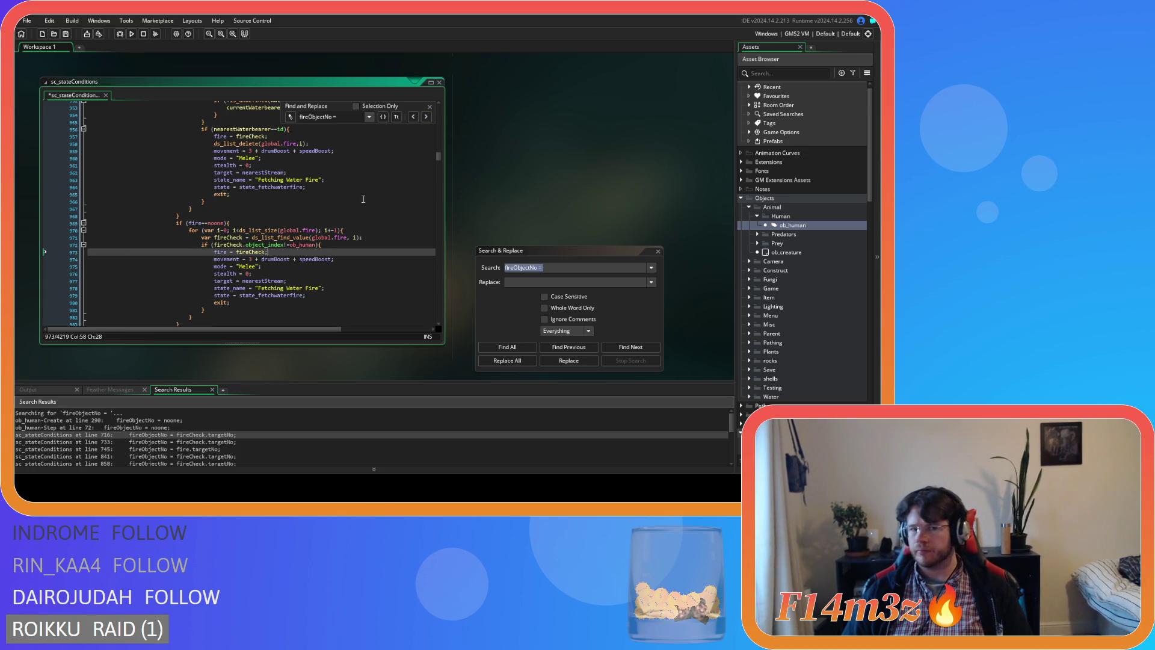
left_click(430, 107)
left_click(485, 351)
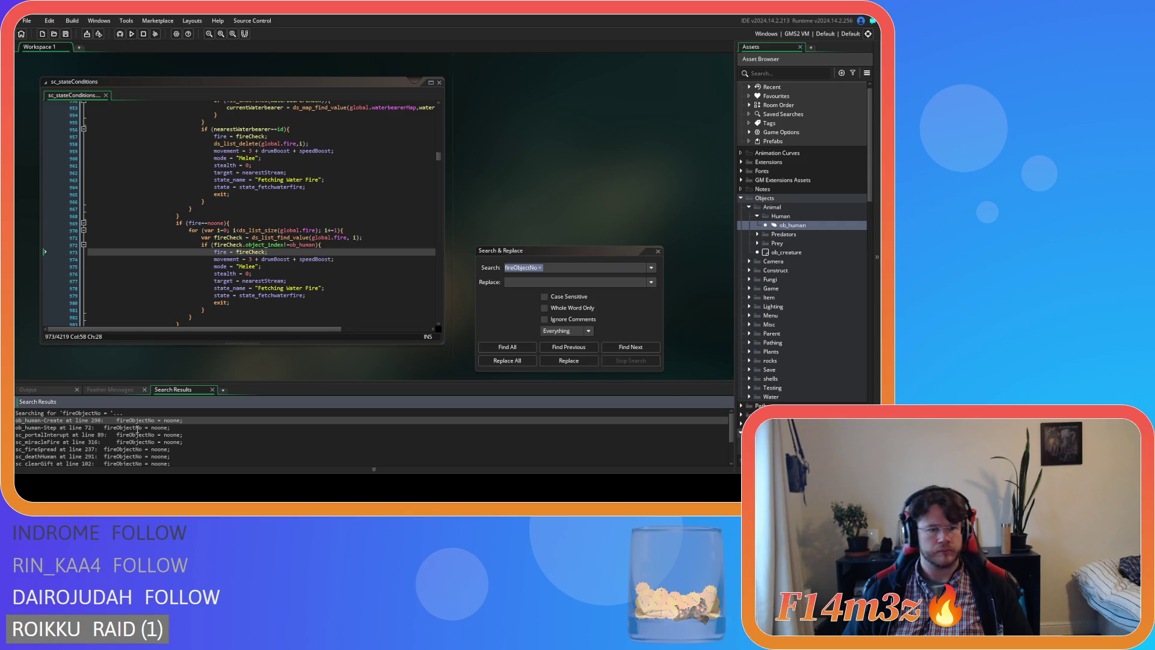
Step: Remove the 'fireObjectNo = noone;' line 89 from sc_portalInterrupt
left_click(143, 428)
double_click(143, 427)
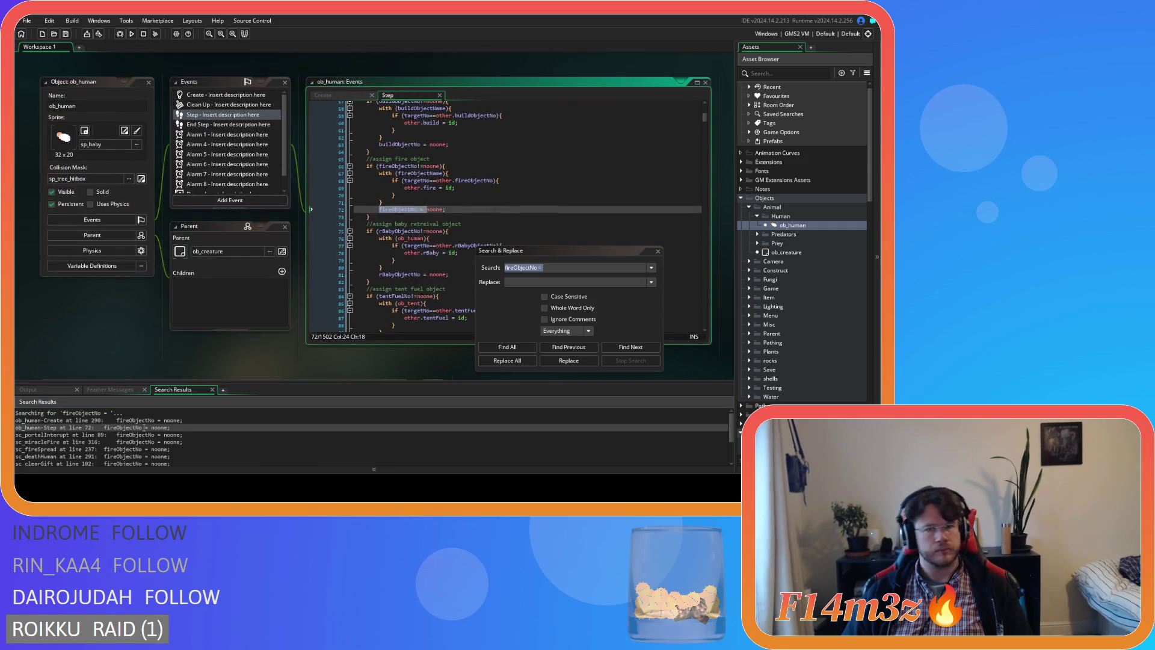
double_click(137, 435)
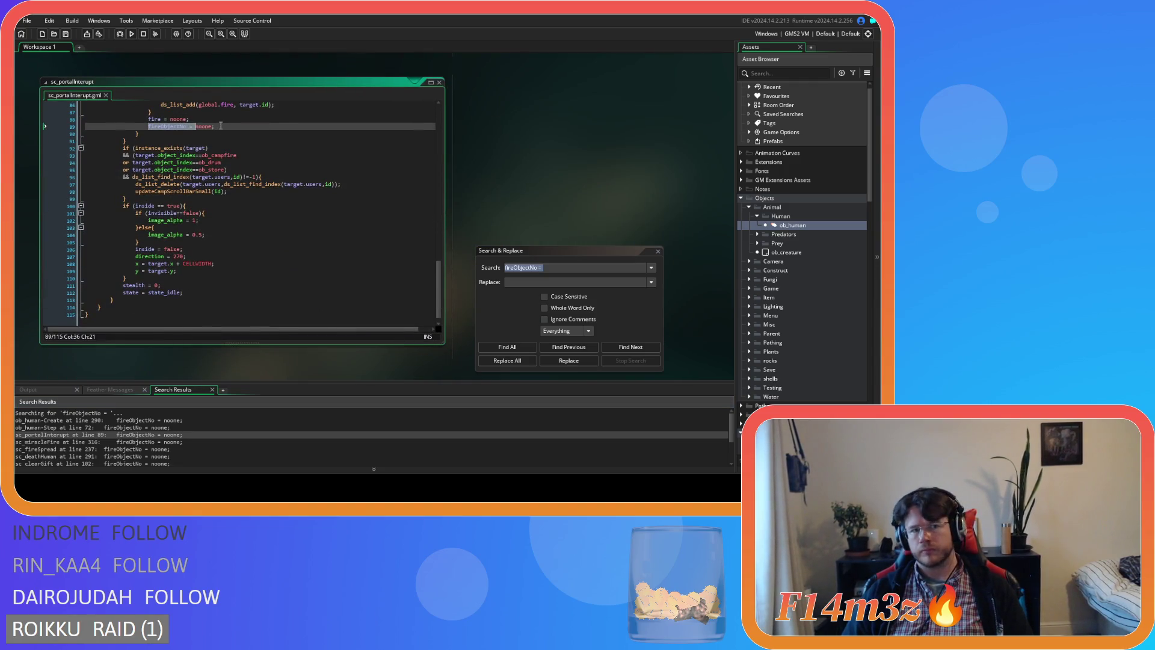
key("ctrl+f")
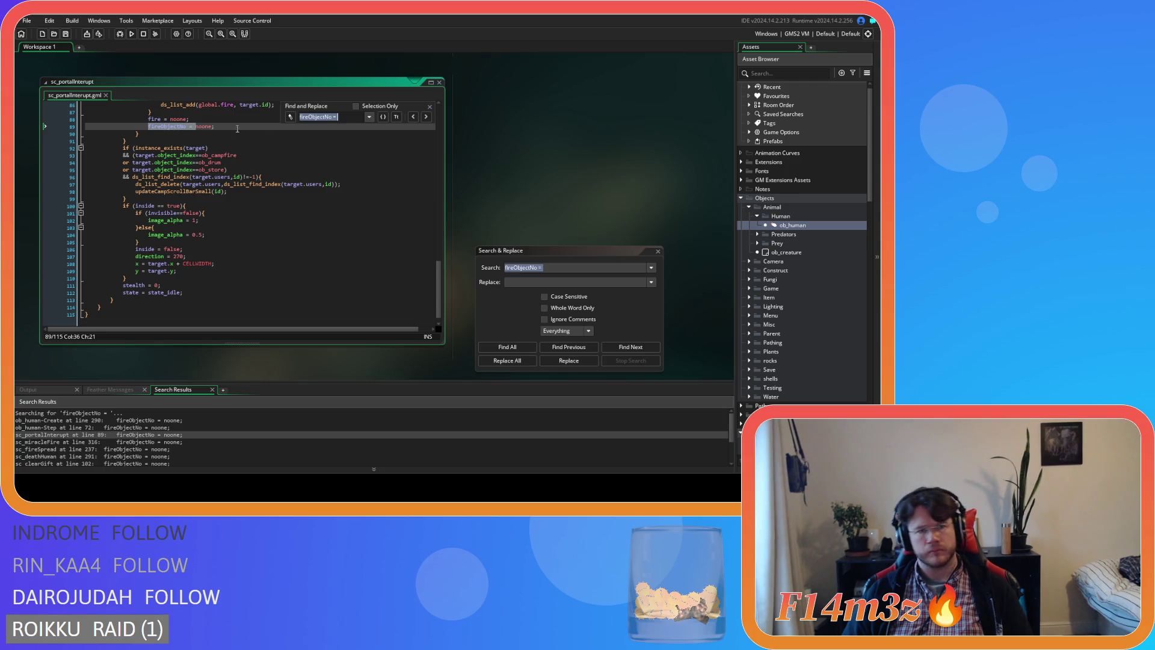
left_click(237, 129)
key("shift+Home")
key("BackSpace")
key("BackSpace")
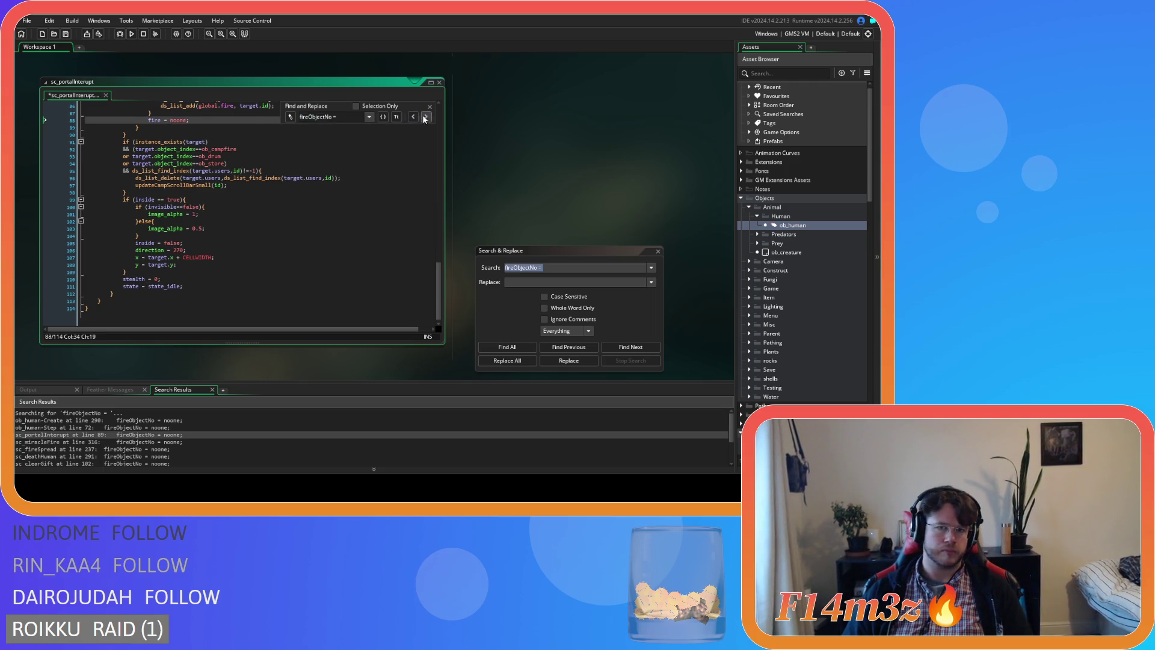
Step: Delete the fireObjectNo lines at 316 in sc_miracleFire and 237 in sc_fireSpread
double_click(159, 441)
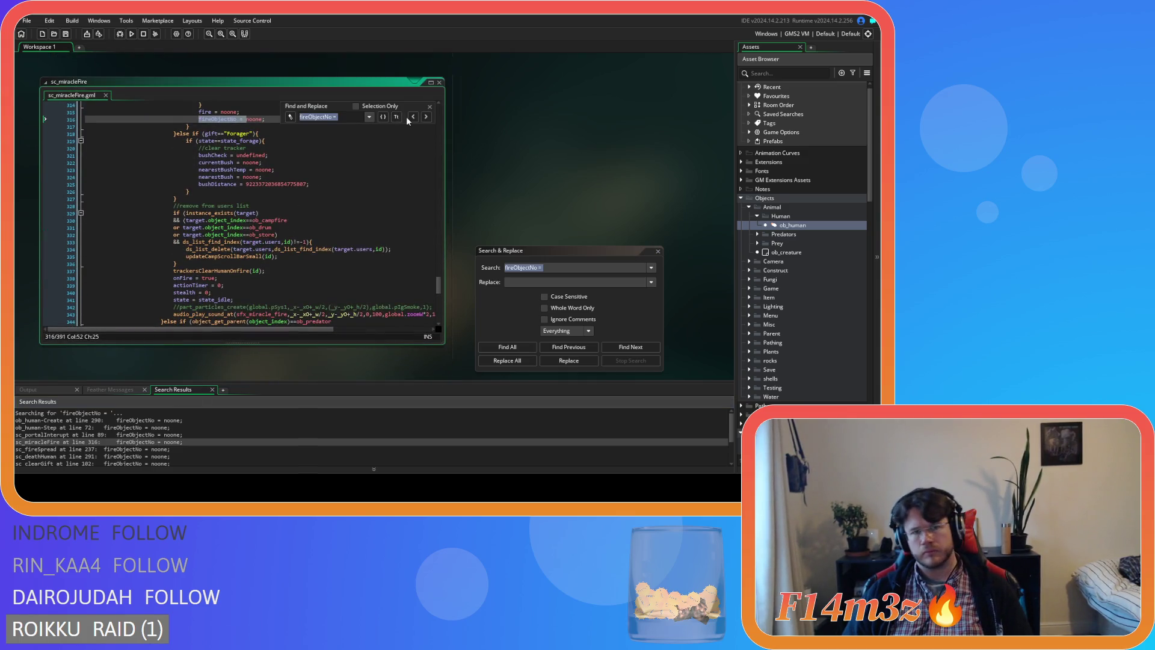
left_click(426, 117)
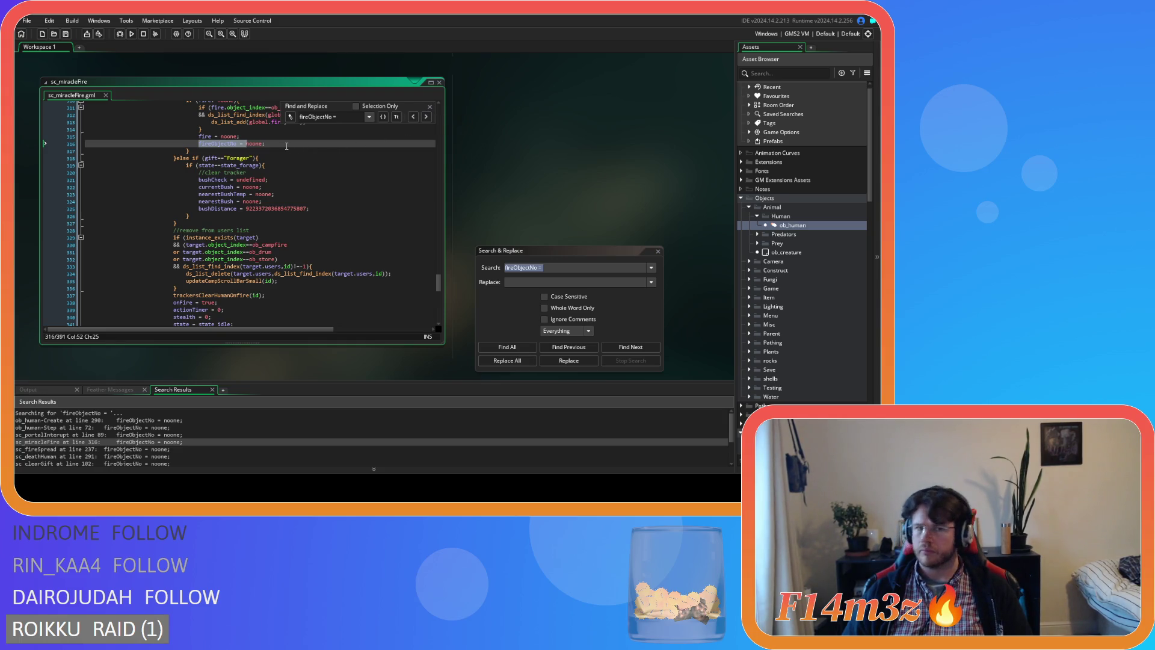
left_click_drag(287, 144, 87, 144)
key("BackSpace")
key("BackSpace")
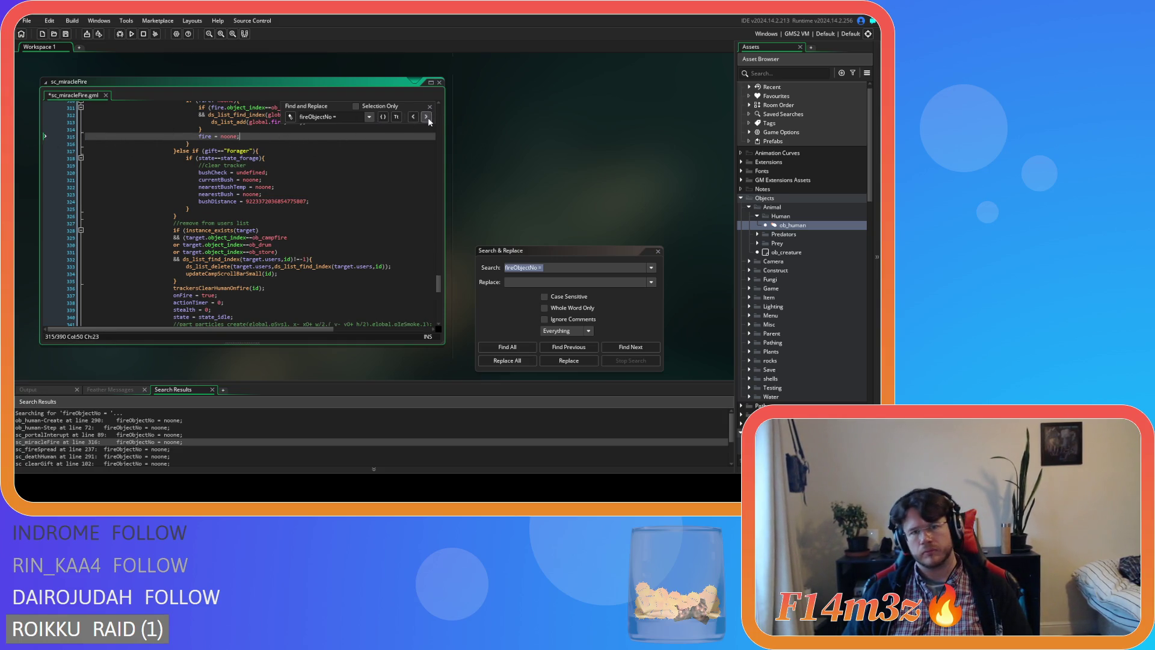
double_click(104, 449)
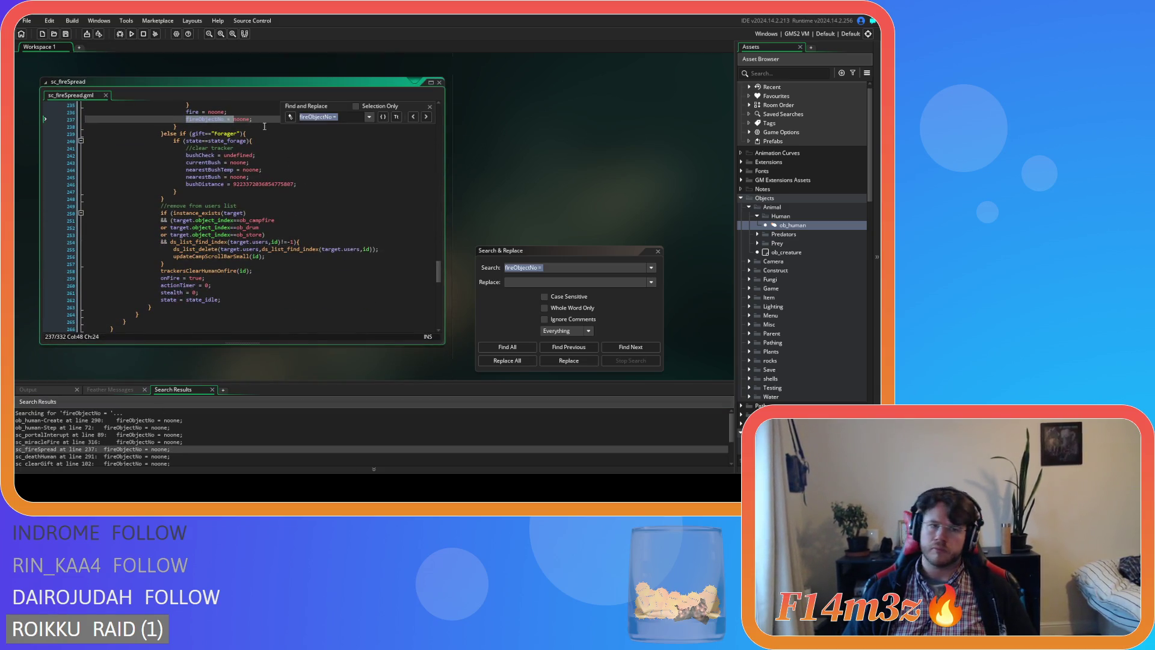
left_click_drag(264, 121, 85, 120)
key("BackSpace")
key("BackSpace")
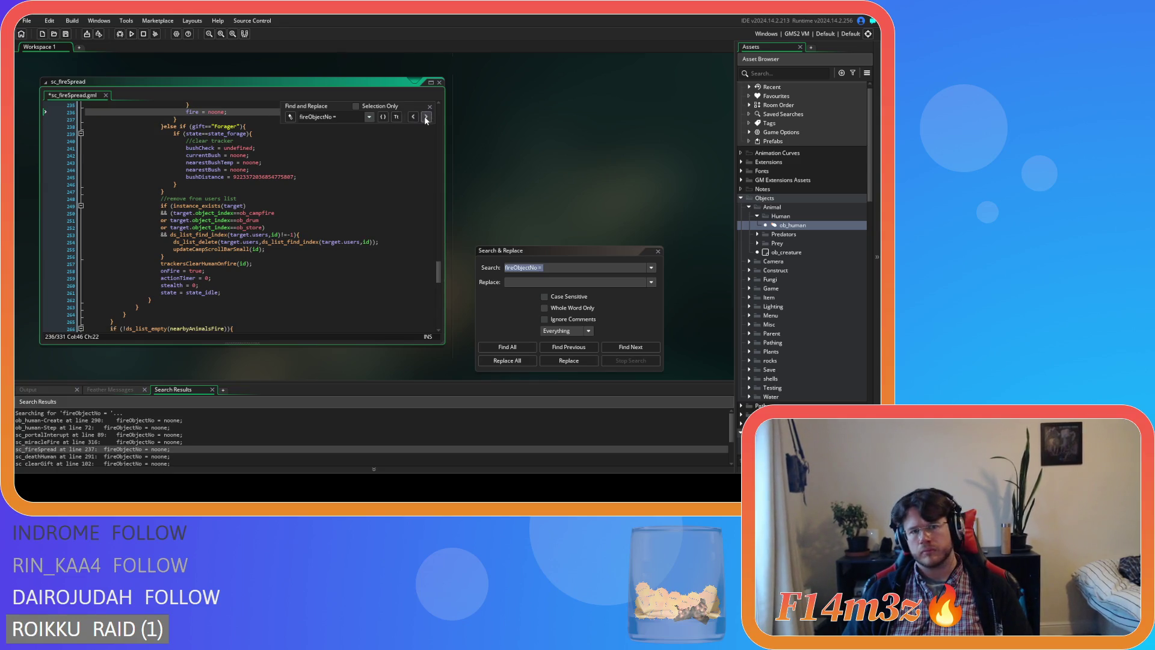
Step: Delete the fireObjectNo assignment on line 291 of sc_deathHuman
double_click(112, 456)
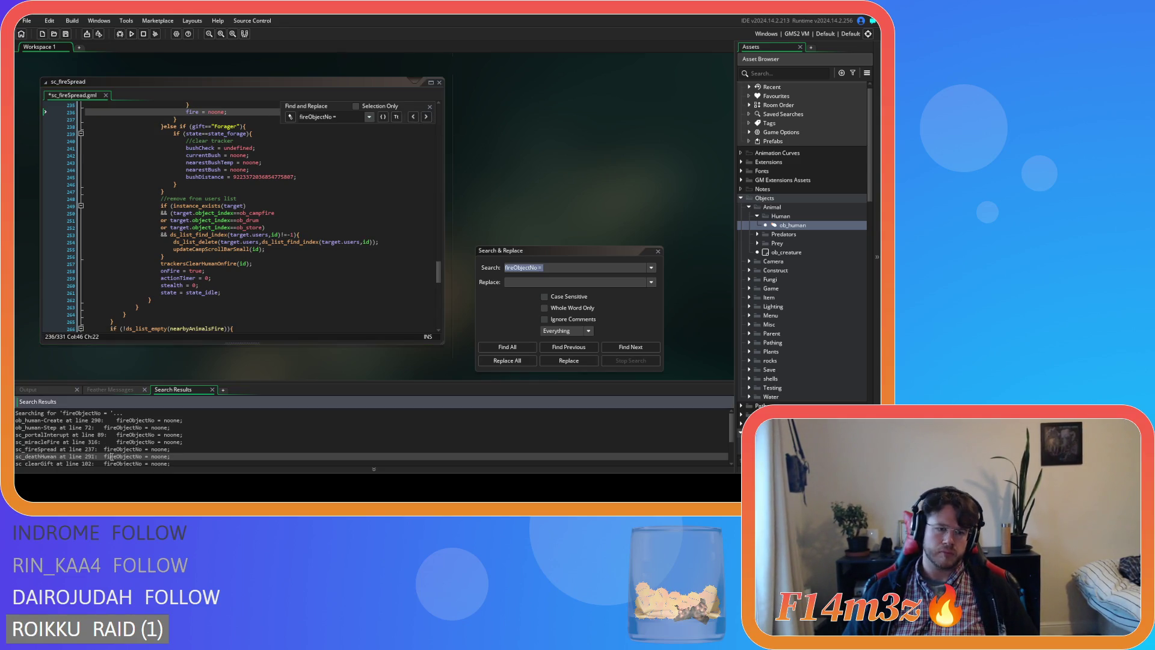
left_click(426, 116)
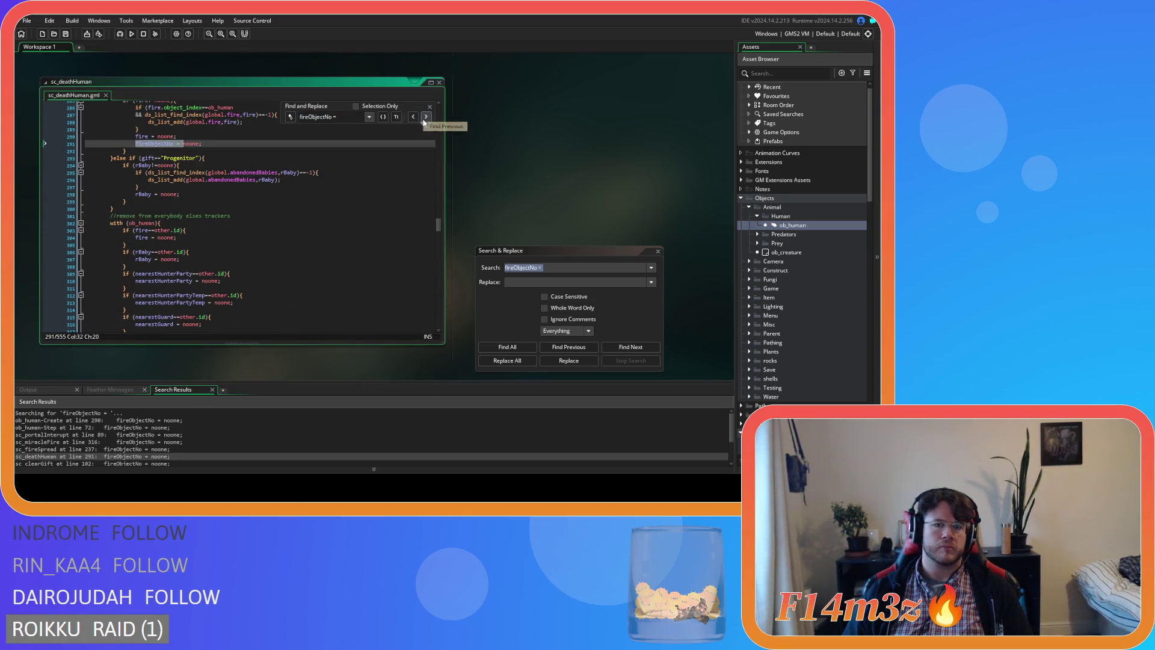
left_click(70, 144)
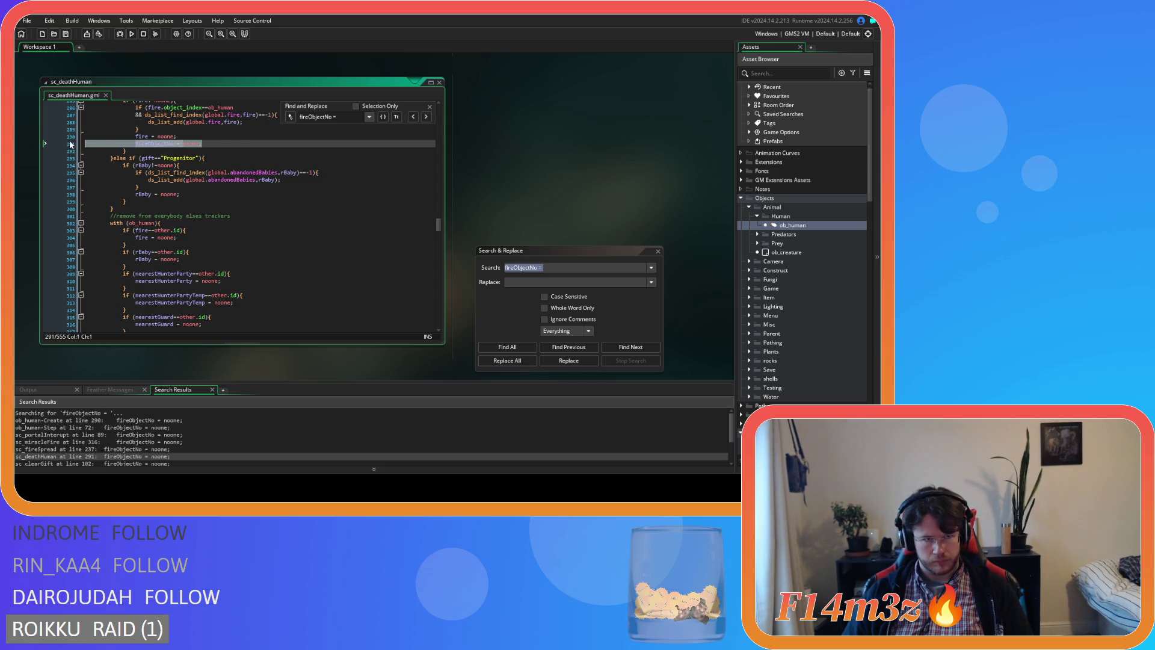
key("BackSpace")
key("BackSpace")
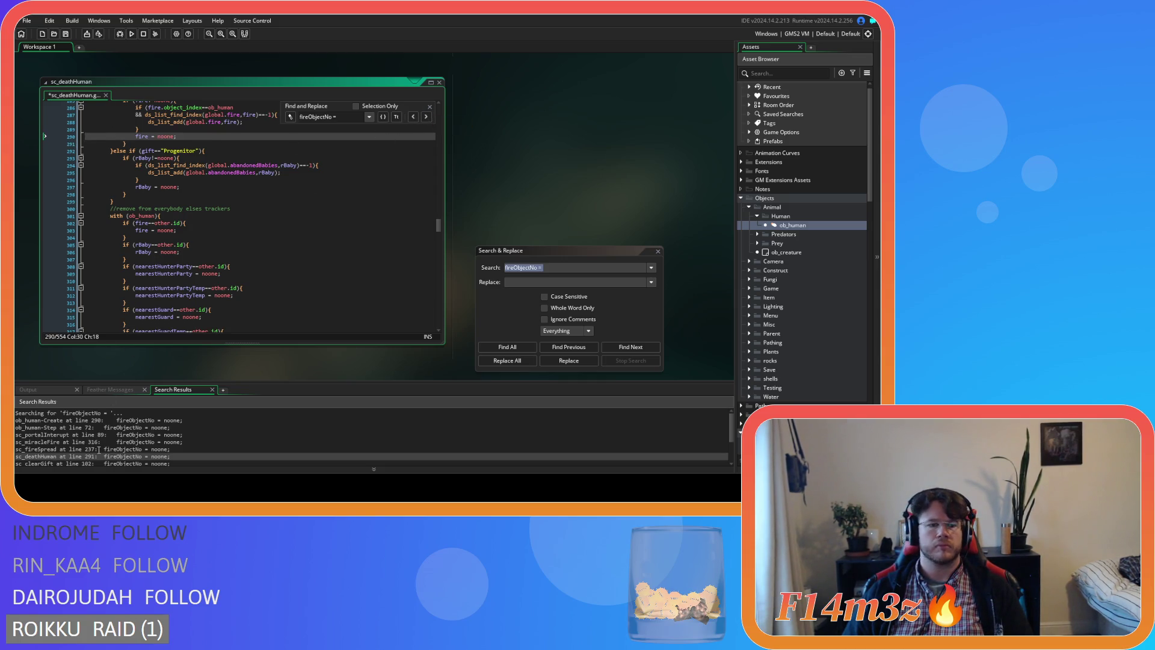
Step: Delete the 'fireObjectNo = noone;' line 102 from sc_clearGift
scroll(91, 439, "down", 2)
double_click(73, 433)
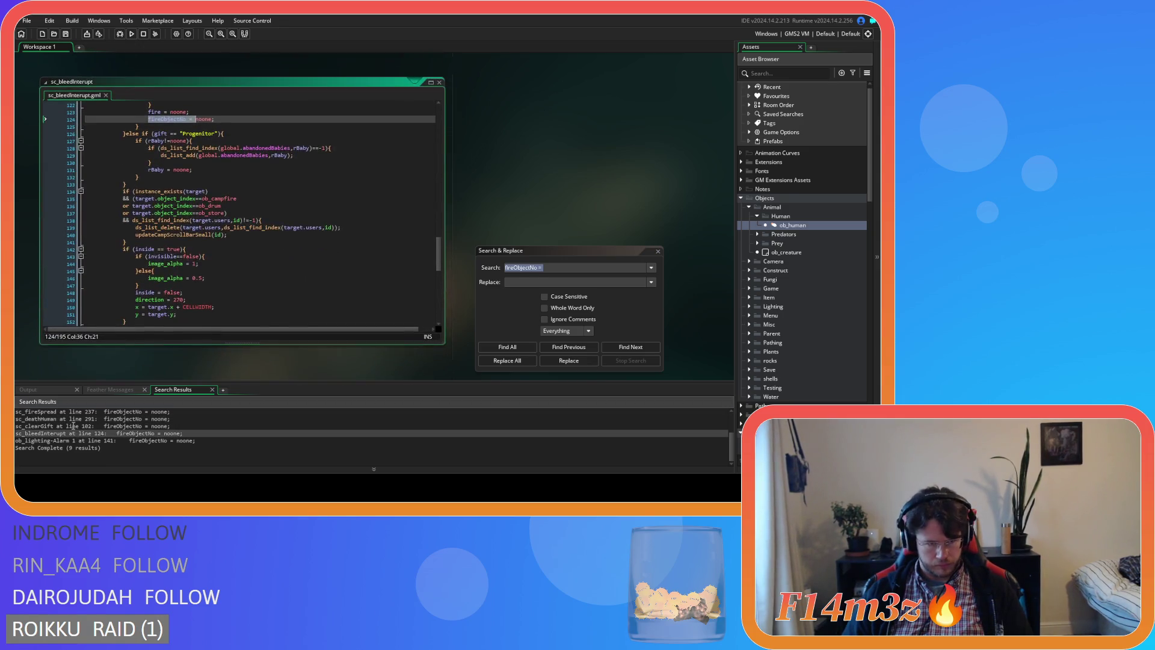
double_click(72, 426)
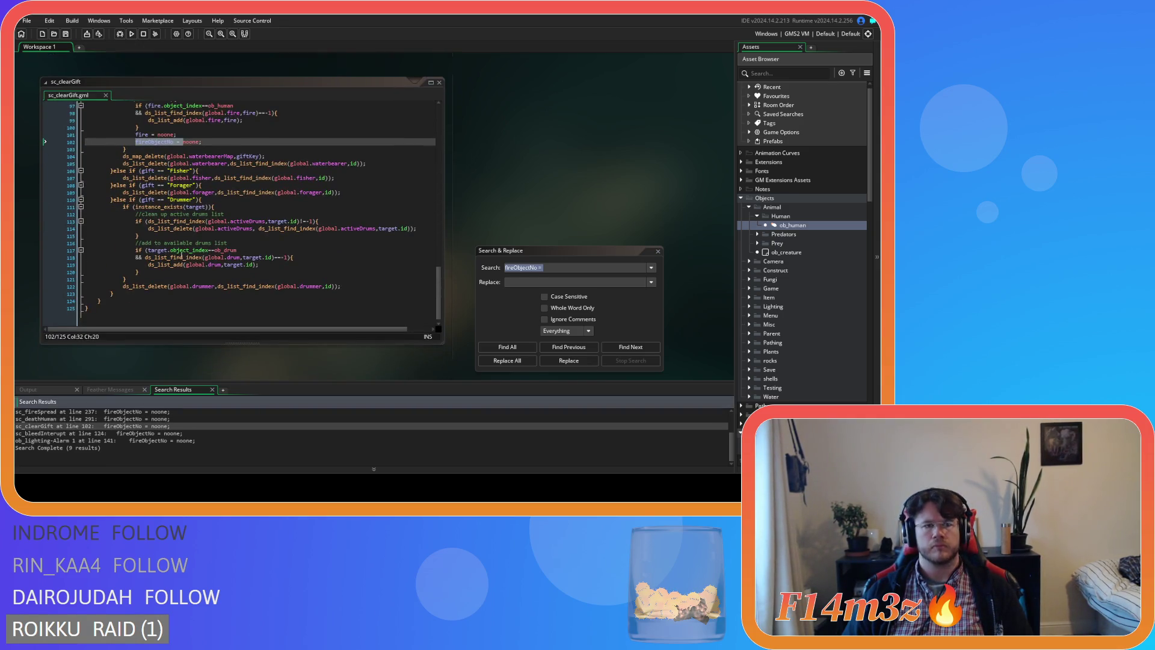
key("ctrl+f")
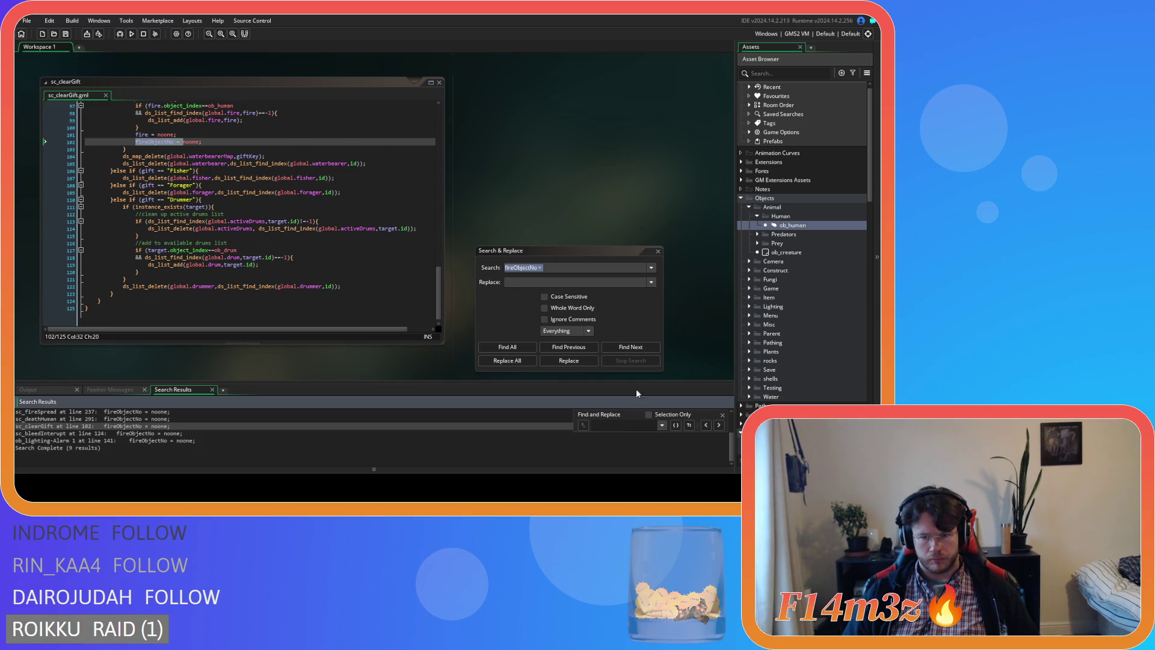
left_click(722, 415)
left_click(151, 142)
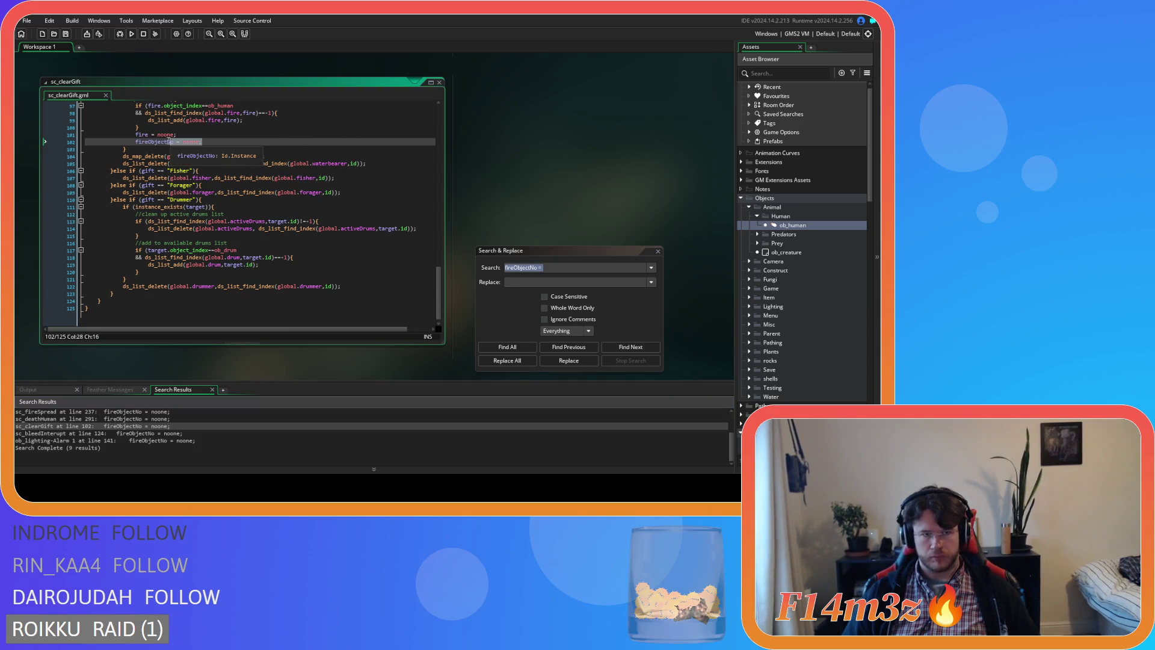
mouse_move(143, 144)
left_mouse_down()
mouse_move(199, 142)
mouse_move(71, 149)
left_mouse_up()
key("ctrl+f")
key("BackSpace")
key("BackSpace")
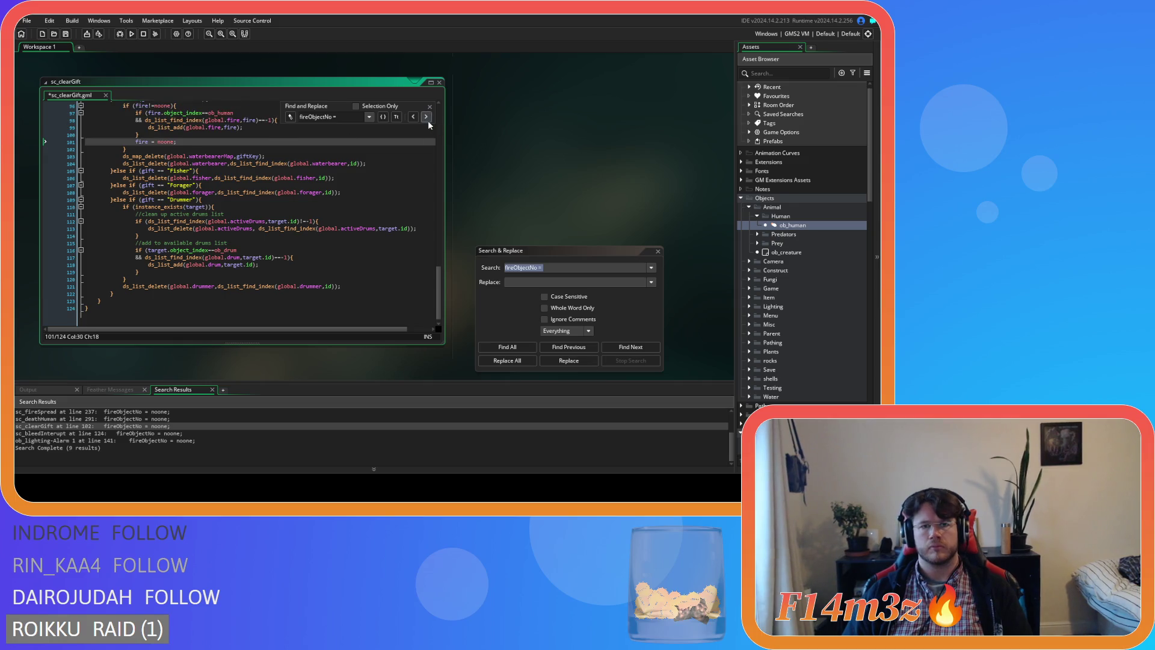